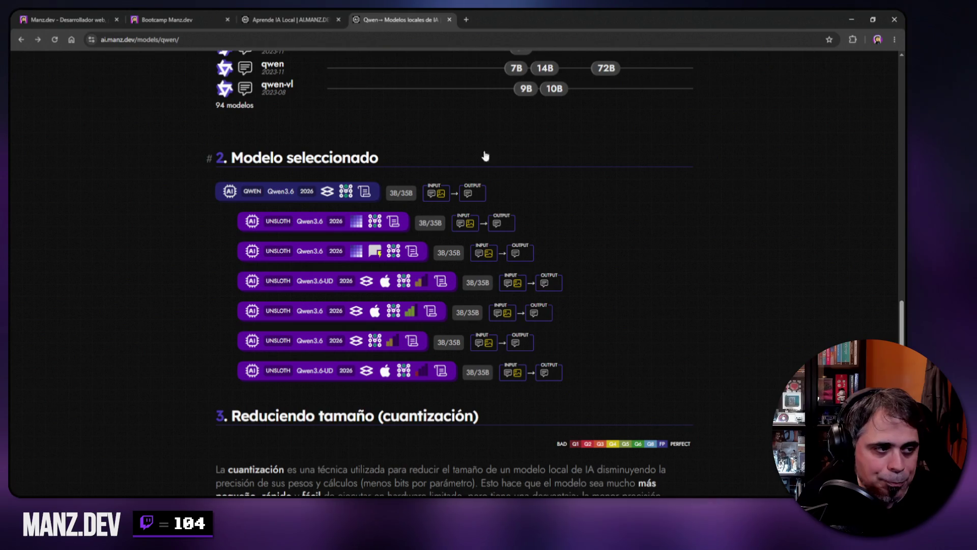
Open the Qwen3.6 model's Hugging Face page in a new tab, browse its files, then close it.
{"action": "right_click", "coordinate": [311, 194]}
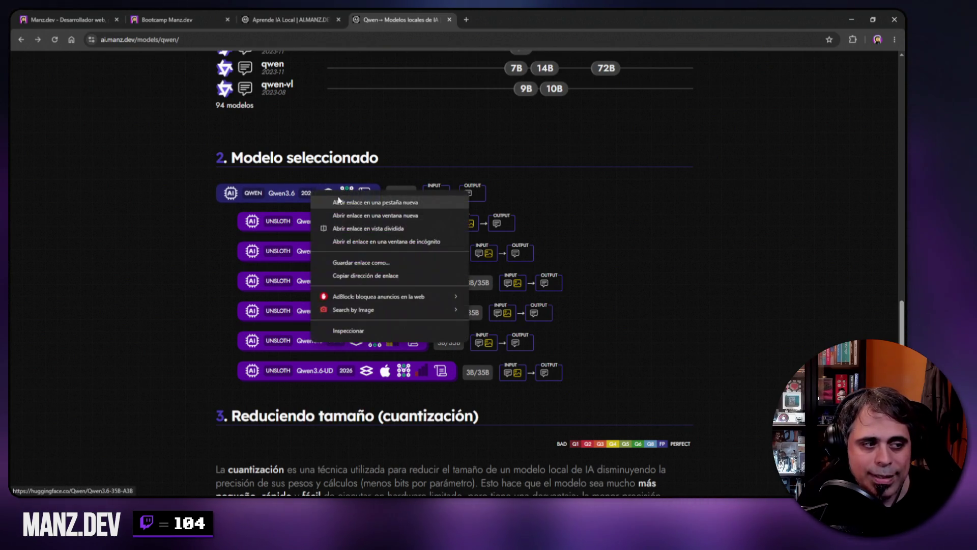
{"action": "left_click", "coordinate": [346, 202]}
{"action": "left_click", "coordinate": [507, 19]}
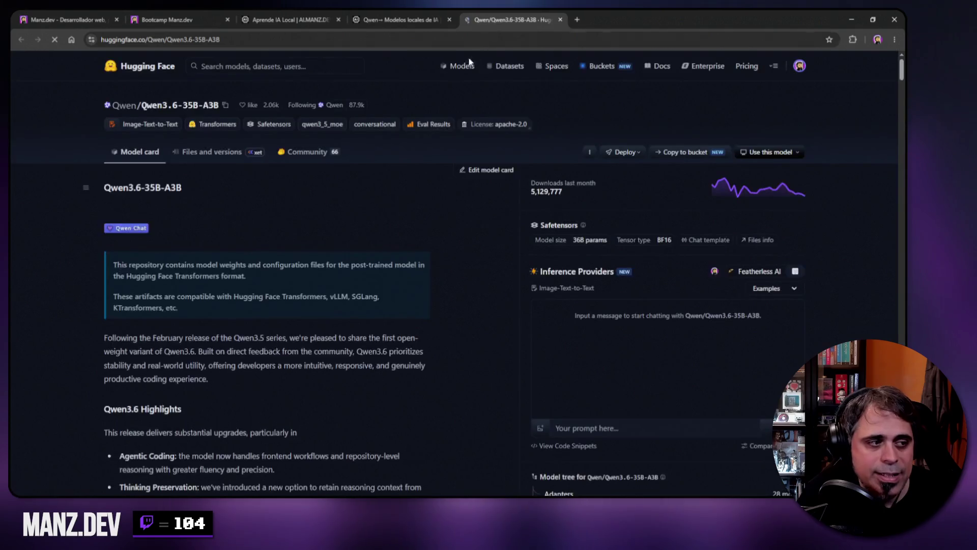
{"action": "left_click", "coordinate": [203, 152]}
{"action": "scroll", "coordinate": [208, 250], "scroll_direction": "down", "scroll_amount": 4}
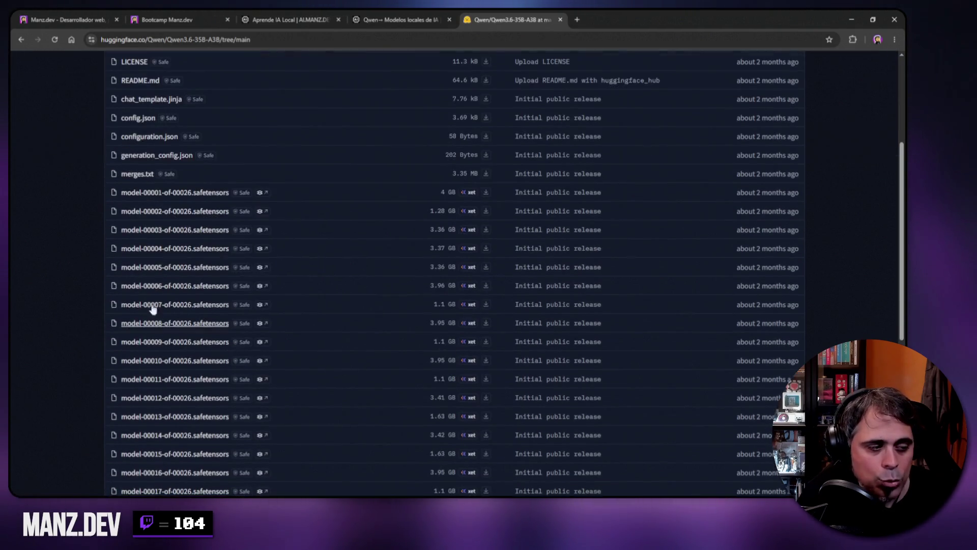
{"action": "scroll", "coordinate": [197, 178], "scroll_direction": "up", "scroll_amount": 4}
{"action": "left_click", "coordinate": [561, 20]}
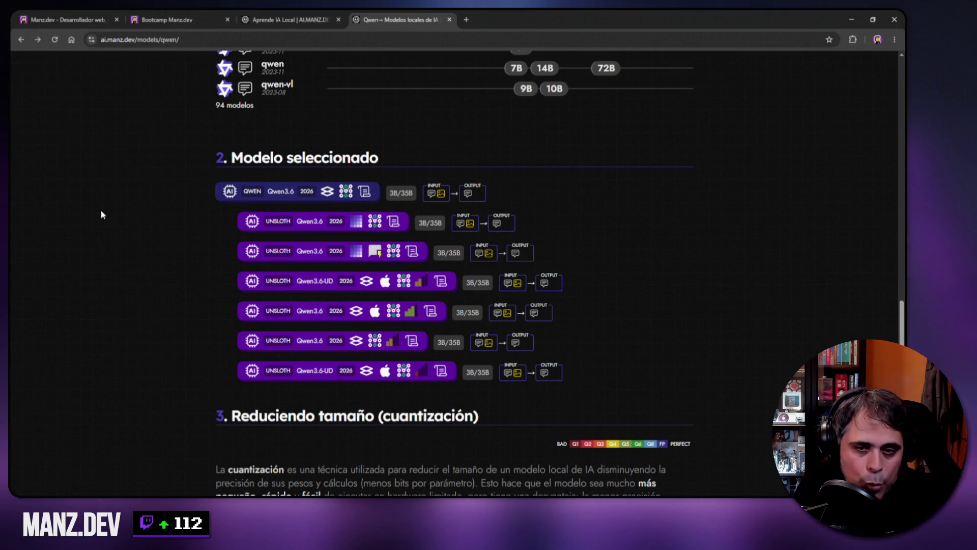
Scroll to the hardware chart and highlight the 16 GB VRAM and 64 GB RAM amounts.
{"action": "scroll", "coordinate": [114, 222], "scroll_direction": "down", "scroll_amount": 5}
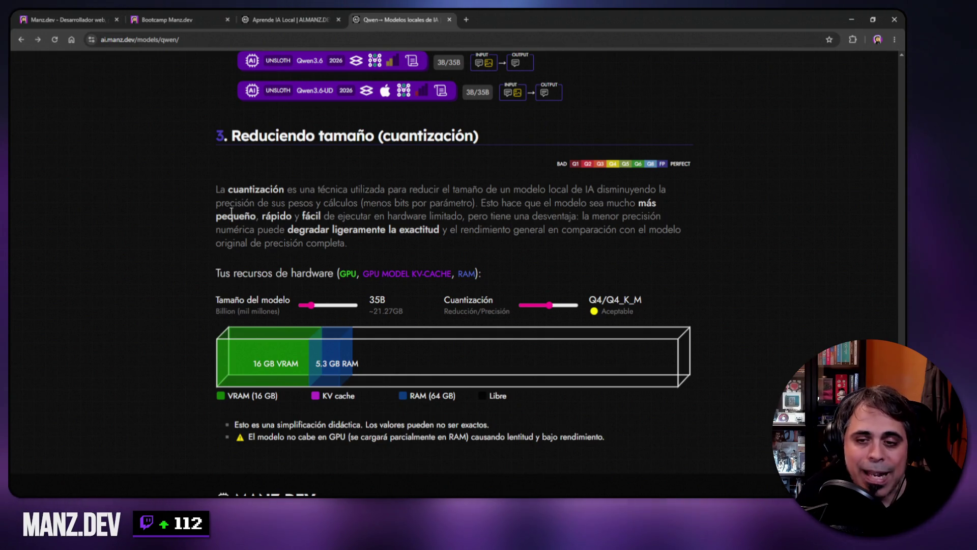
{"action": "scroll", "coordinate": [196, 213], "scroll_direction": "up", "scroll_amount": 4}
{"action": "scroll", "coordinate": [194, 213], "scroll_direction": "up", "scroll_amount": 1}
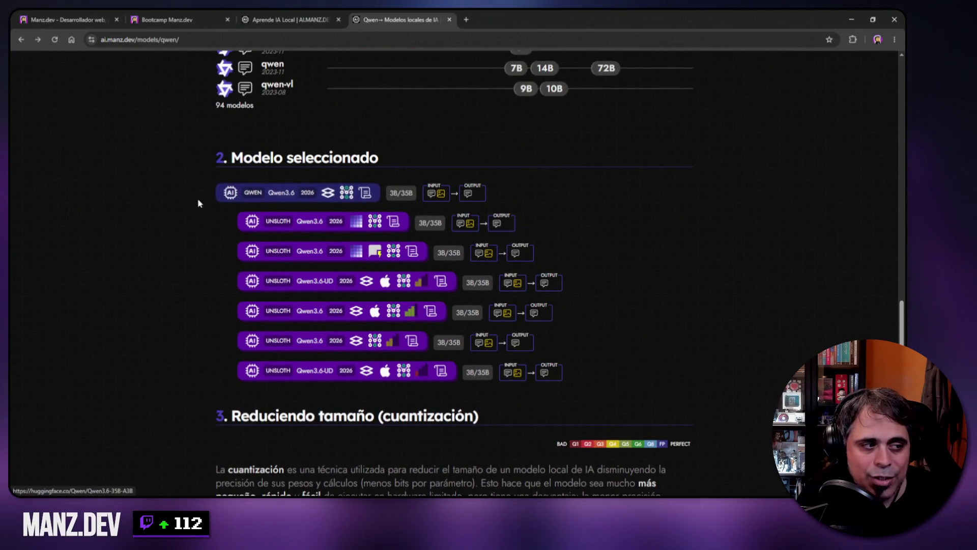
{"action": "scroll", "coordinate": [193, 229], "scroll_direction": "down", "scroll_amount": 4}
{"action": "scroll", "coordinate": [192, 251], "scroll_direction": "down", "scroll_amount": 3}
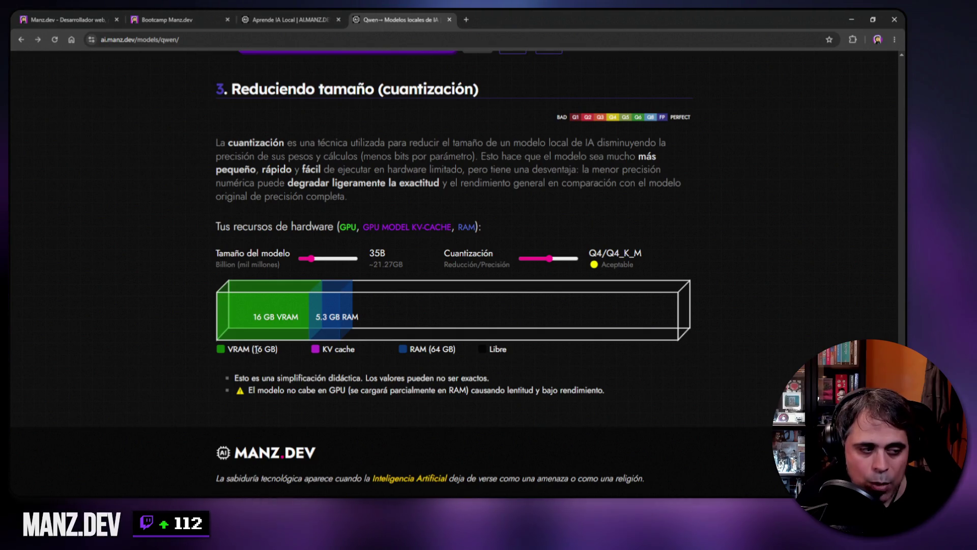
{"action": "left_click_drag", "start_coordinate": [254, 350], "coordinate": [278, 350]}
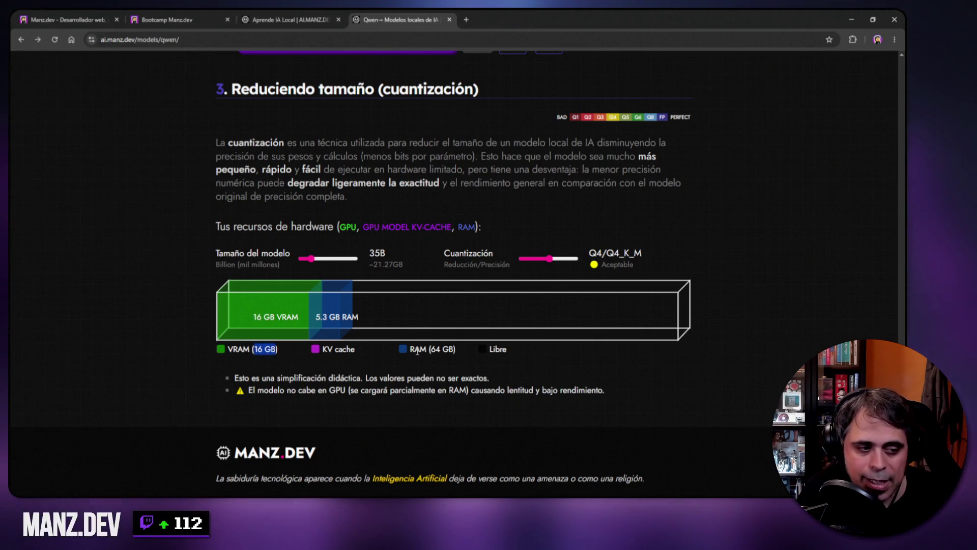
{"action": "left_click_drag", "start_coordinate": [431, 350], "coordinate": [454, 350]}
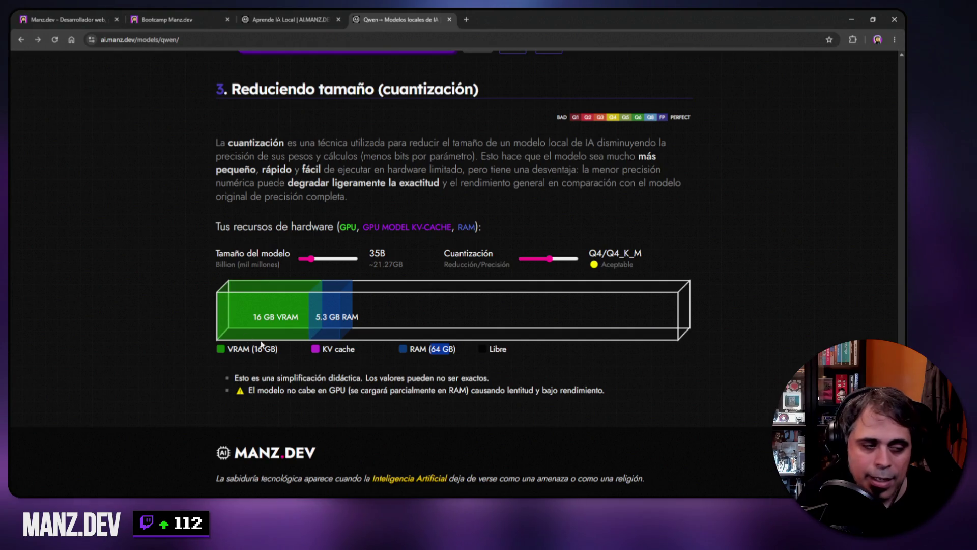
Highlight the 35B size and ~21.27GB estimate, test the size slider, and highlight Q4.
{"action": "double_click", "coordinate": [372, 254]}
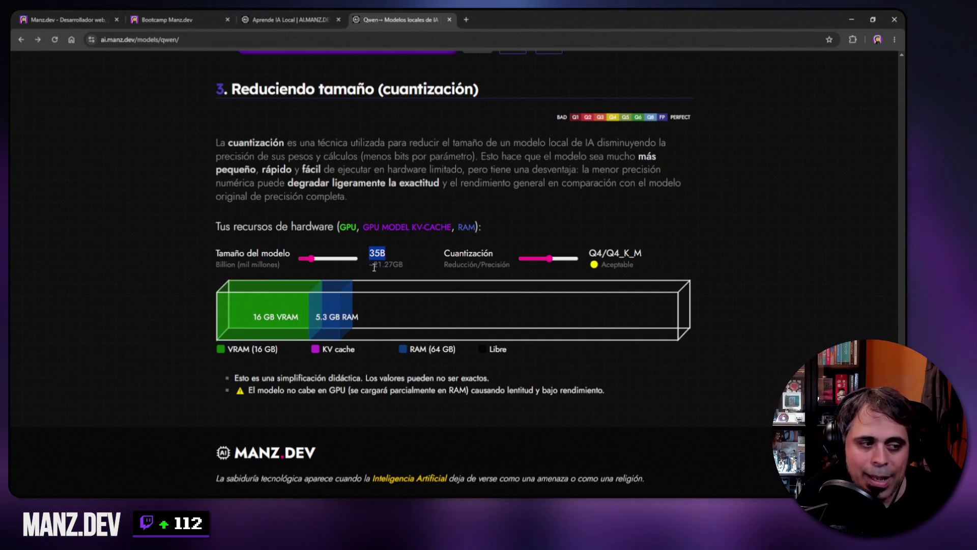
{"action": "left_click_drag", "start_coordinate": [374, 265], "coordinate": [404, 266]}
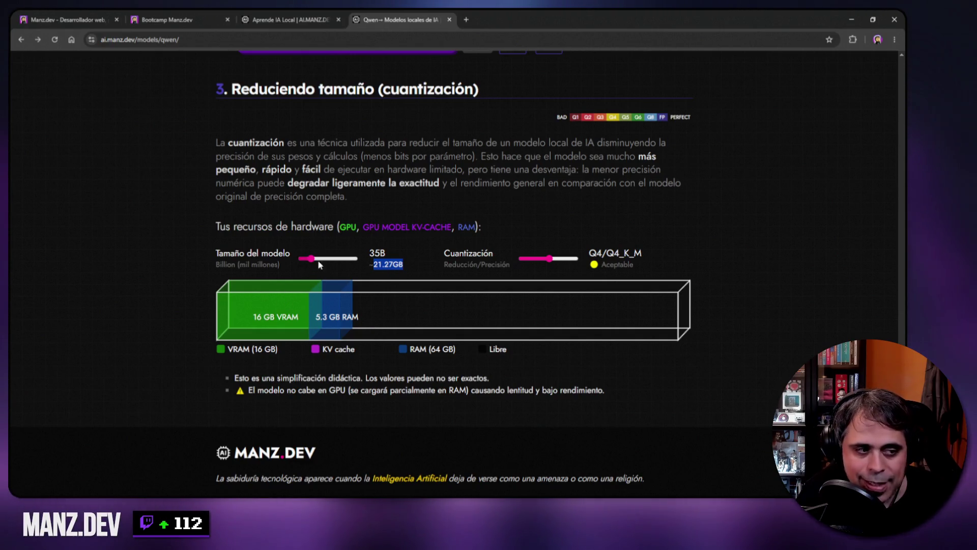
{"action": "left_click_drag", "start_coordinate": [312, 262], "coordinate": [312, 261]}
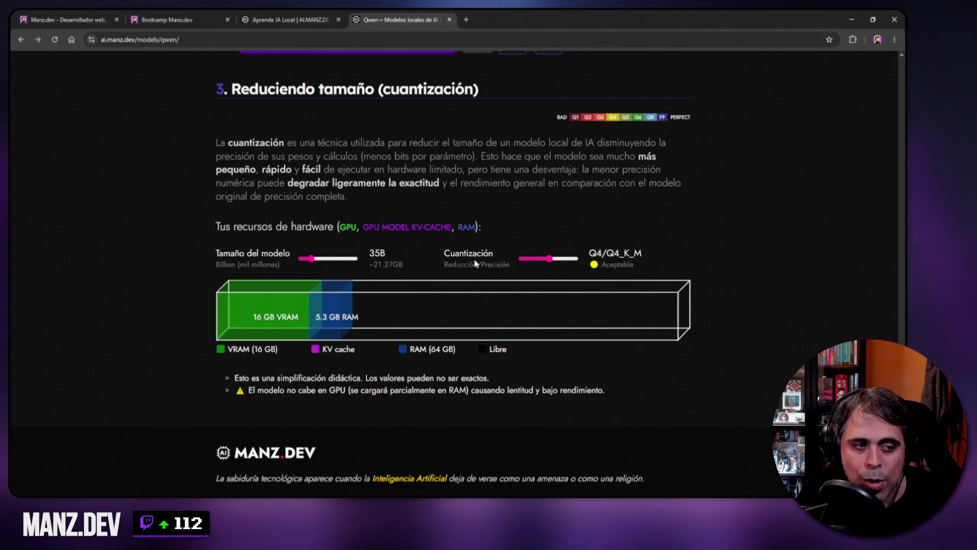
{"action": "double_click", "coordinate": [593, 252]}
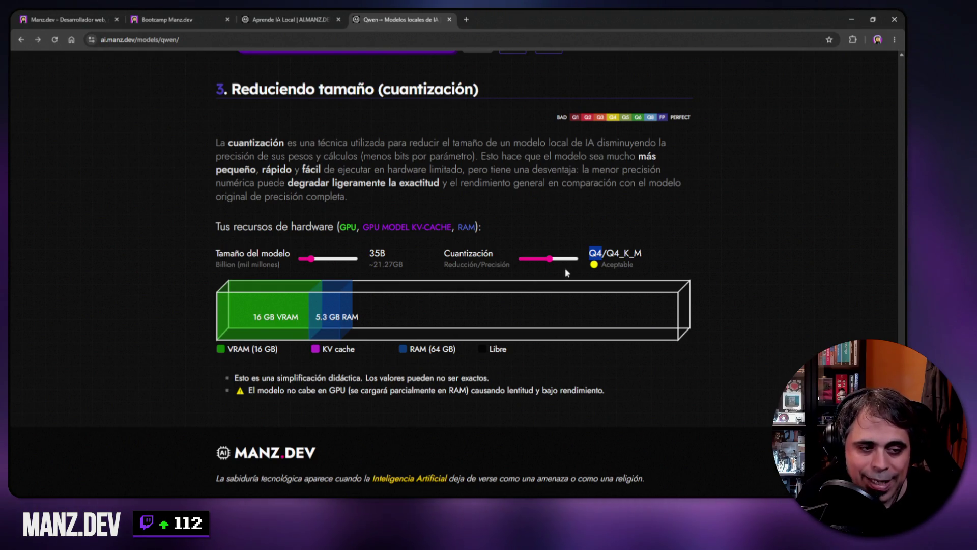
Slide quantization to 2-bit, up to Q4_0, then back to UD-IQ2_XXS (~12.75GB, fits VRAM).
{"action": "left_click_drag", "start_coordinate": [551, 261], "coordinate": [536, 260]}
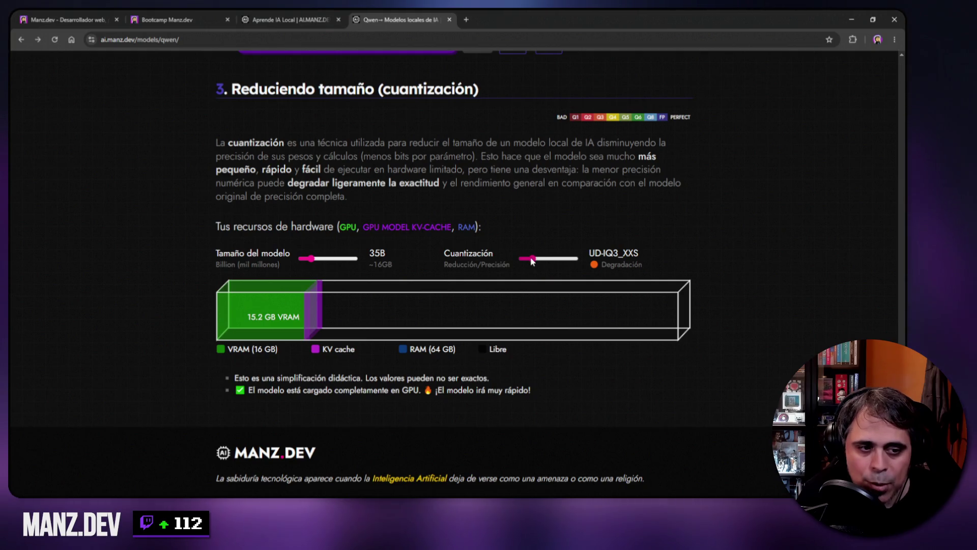
{"action": "left_click_drag", "start_coordinate": [531, 259], "coordinate": [526, 261]}
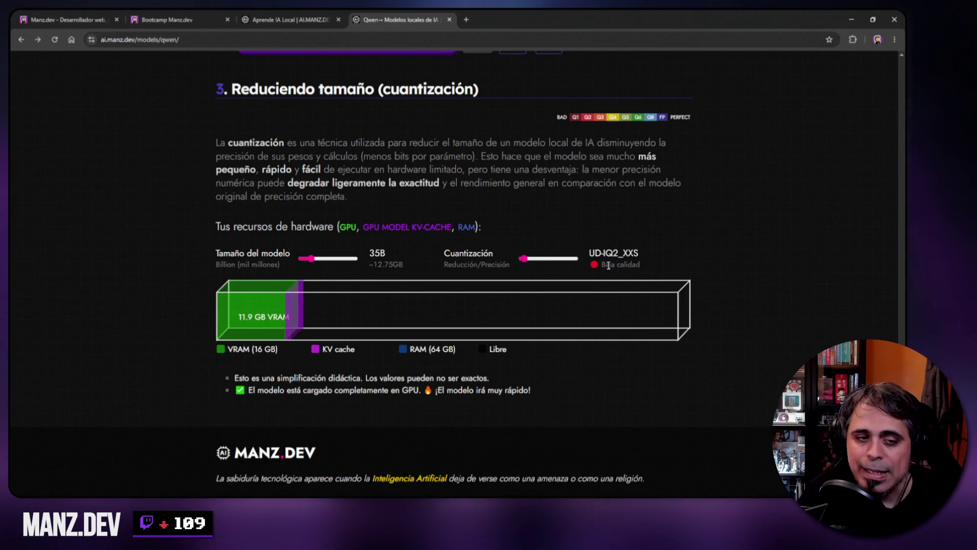
{"action": "left_click_drag", "start_coordinate": [602, 264], "coordinate": [642, 265]}
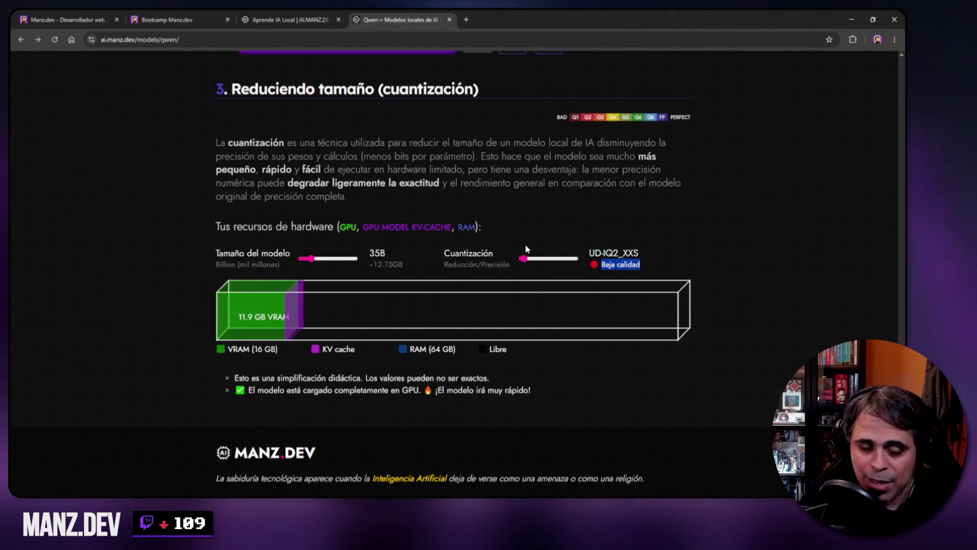
{"action": "left_click_drag", "start_coordinate": [524, 259], "coordinate": [544, 261]}
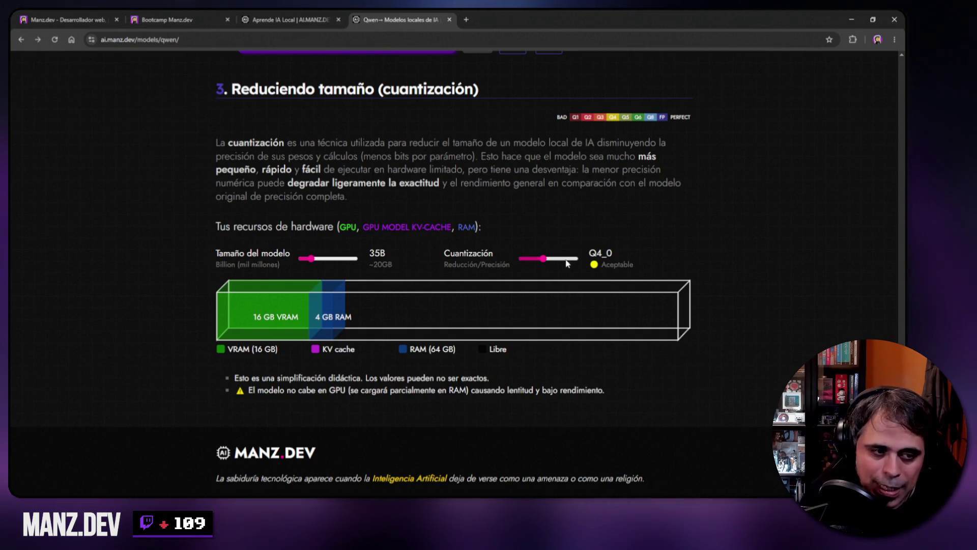
{"action": "left_click_drag", "start_coordinate": [541, 257], "coordinate": [524, 261]}
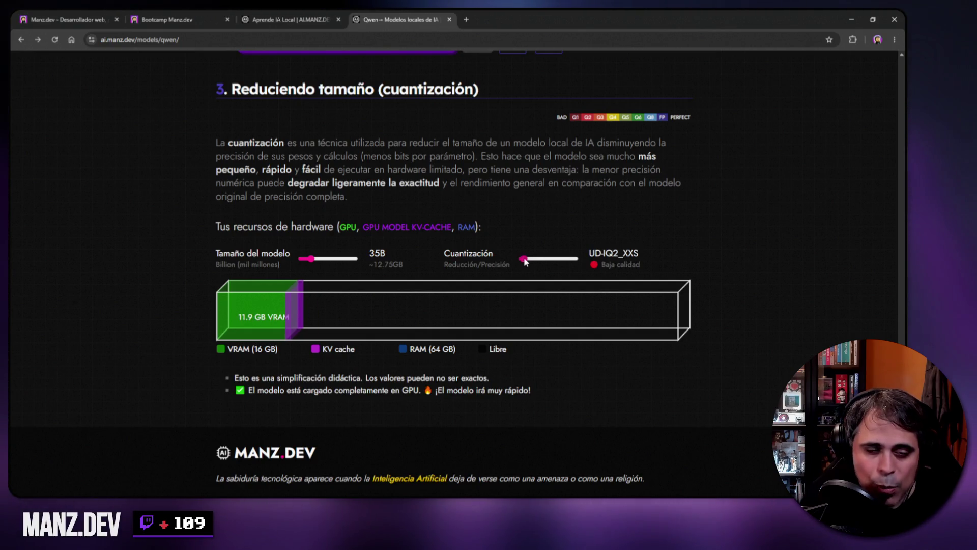
Raise quantization from UD-IQ2_XXS to FP32, then settle on Q8/Q8_0 (~36.16GB, 16 GB VRAM + 20.2 GB RAM).
{"action": "double_click", "coordinate": [591, 253]}
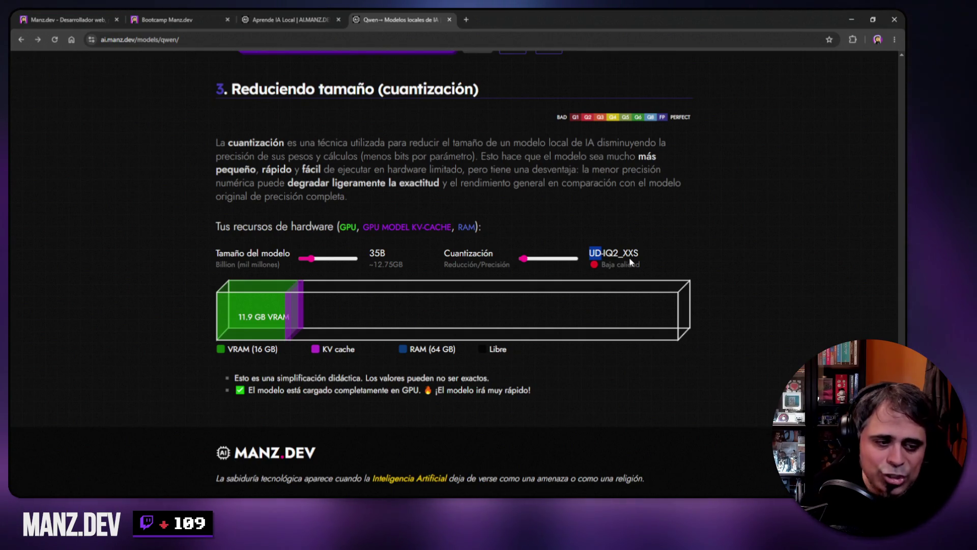
{"action": "left_click_drag", "start_coordinate": [533, 261], "coordinate": [578, 260]}
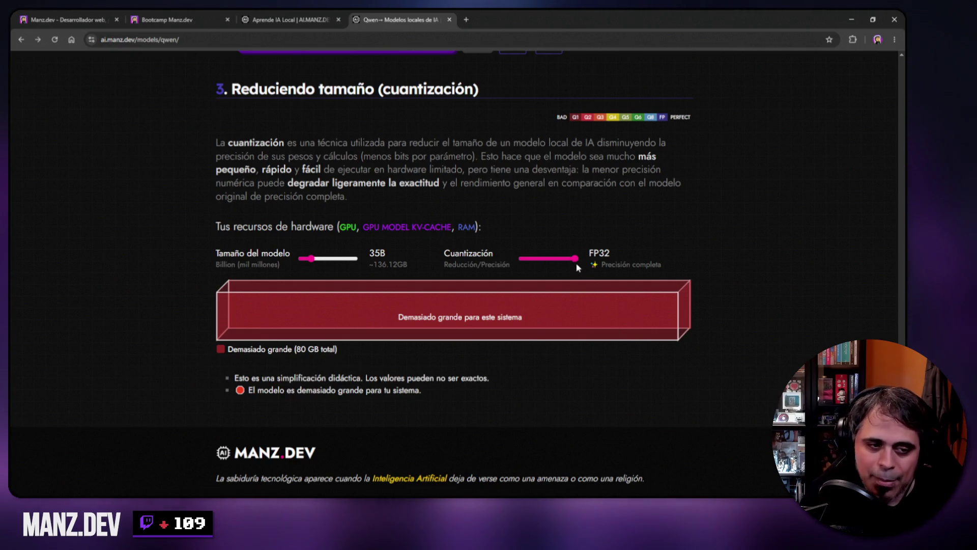
{"action": "left_click_drag", "start_coordinate": [577, 259], "coordinate": [571, 262]}
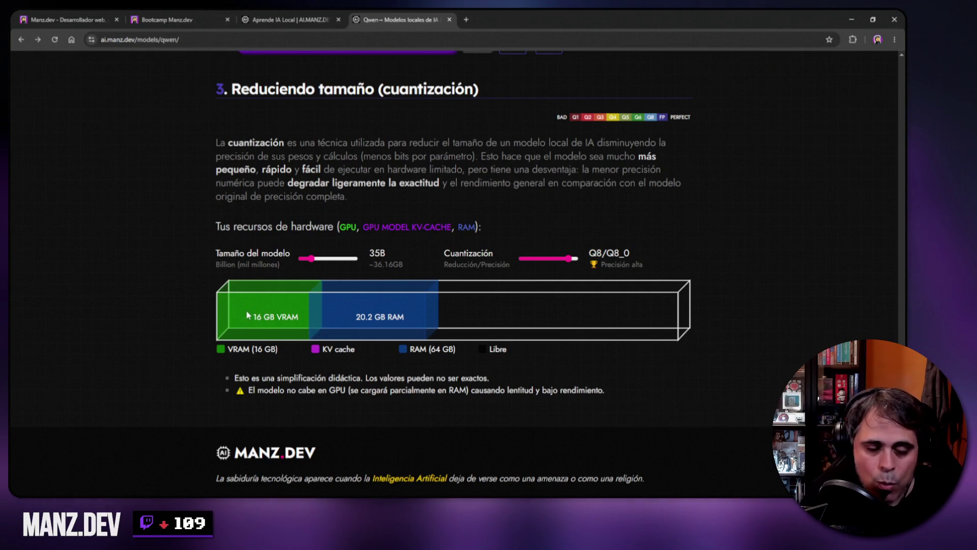
{"action": "left_click_drag", "start_coordinate": [254, 315], "coordinate": [396, 317]}
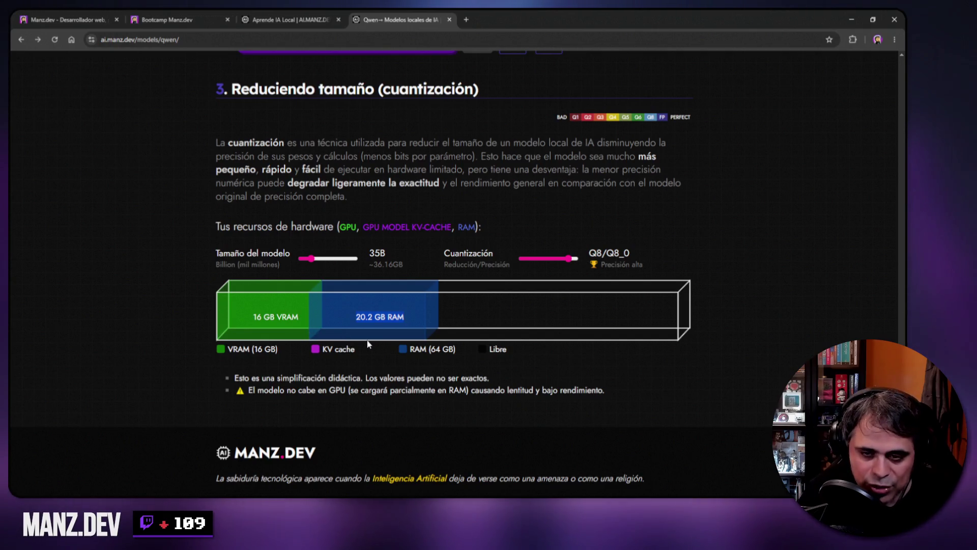
Highlight Qwen3.6's 3B/35B parameter badge, then return down to the hardware calculator.
{"action": "scroll", "coordinate": [308, 318], "scroll_direction": "up", "scroll_amount": 5}
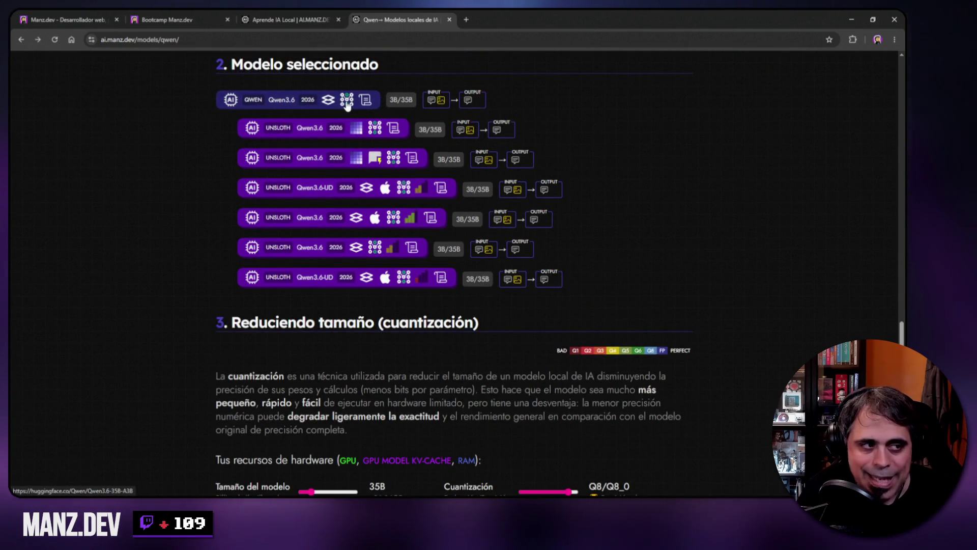
{"action": "mouse_move", "coordinate": [347, 105]}
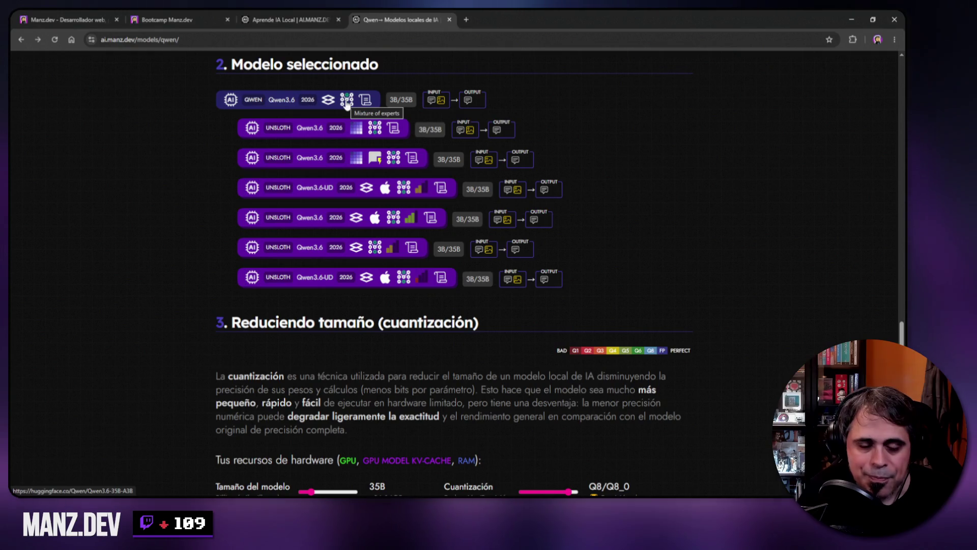
{"action": "scroll", "coordinate": [347, 104], "scroll_direction": "down", "scroll_amount": 5}
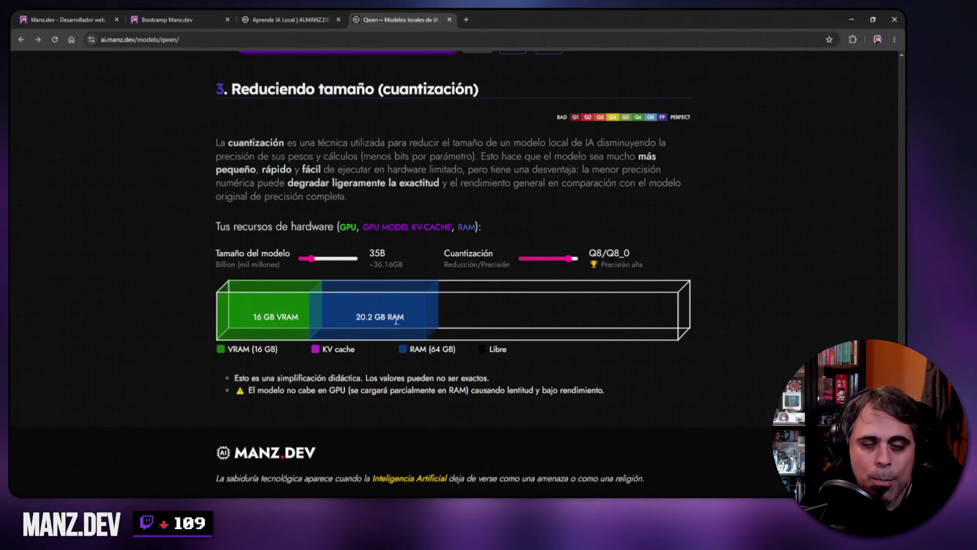
{"action": "scroll", "coordinate": [396, 320], "scroll_direction": "up", "scroll_amount": 4}
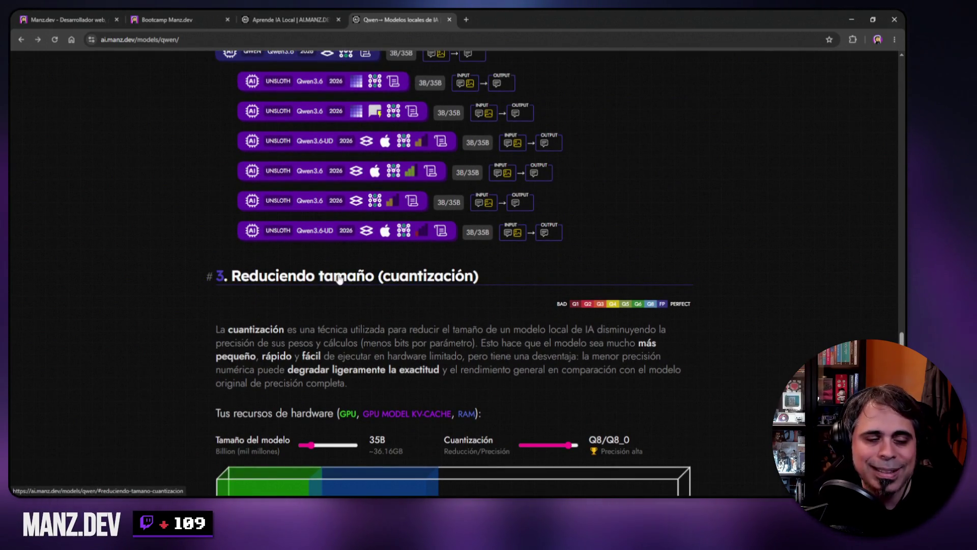
{"action": "scroll", "coordinate": [338, 277], "scroll_direction": "up", "scroll_amount": 2}
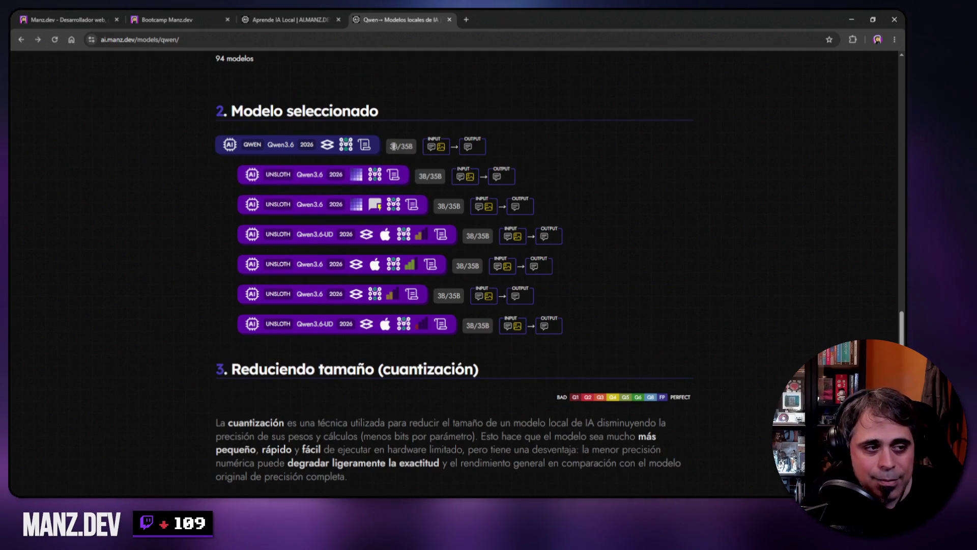
{"action": "triple_click", "coordinate": [398, 148]}
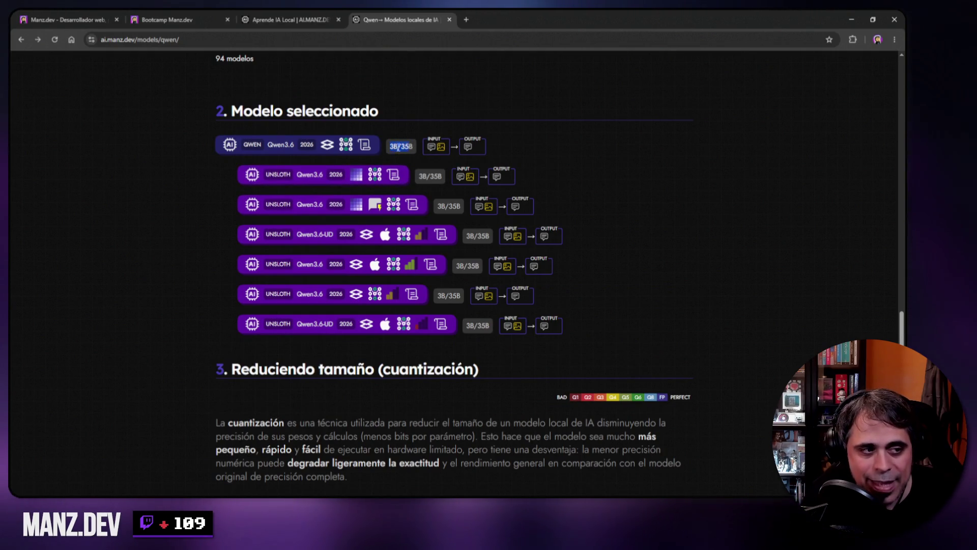
{"action": "left_click", "coordinate": [398, 147]}
{"action": "double_click", "coordinate": [395, 147]}
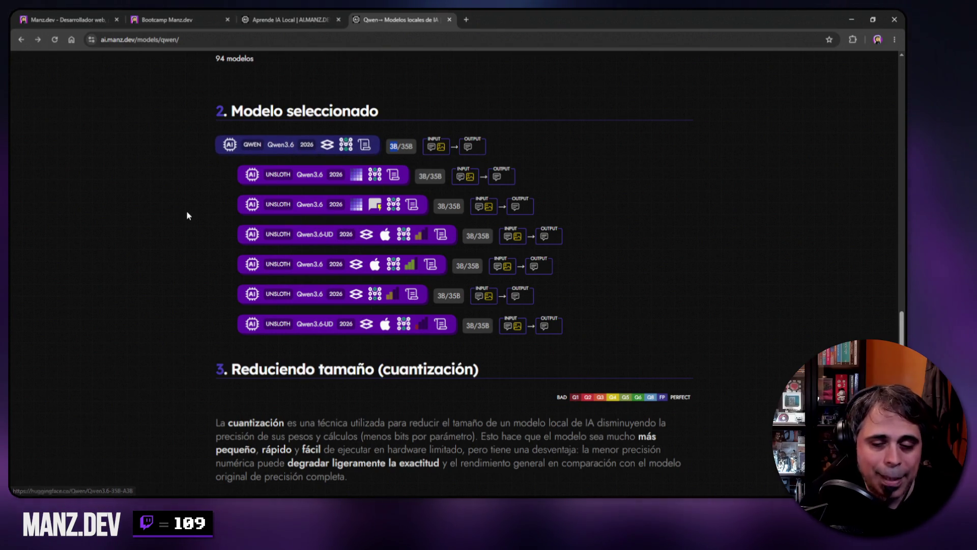
{"action": "scroll", "coordinate": [189, 211], "scroll_direction": "down", "scroll_amount": 3}
{"action": "scroll", "coordinate": [189, 213], "scroll_direction": "down", "scroll_amount": 3}
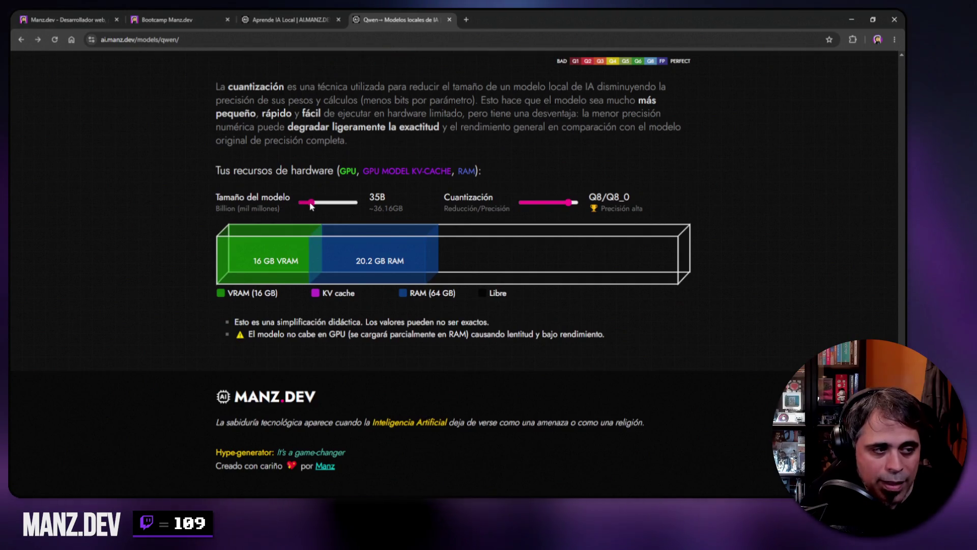
Try model sizes 4B and 9B, leaving the size slider at 21B (~21.63GB).
{"action": "left_click_drag", "start_coordinate": [310, 203], "coordinate": [305, 217]}
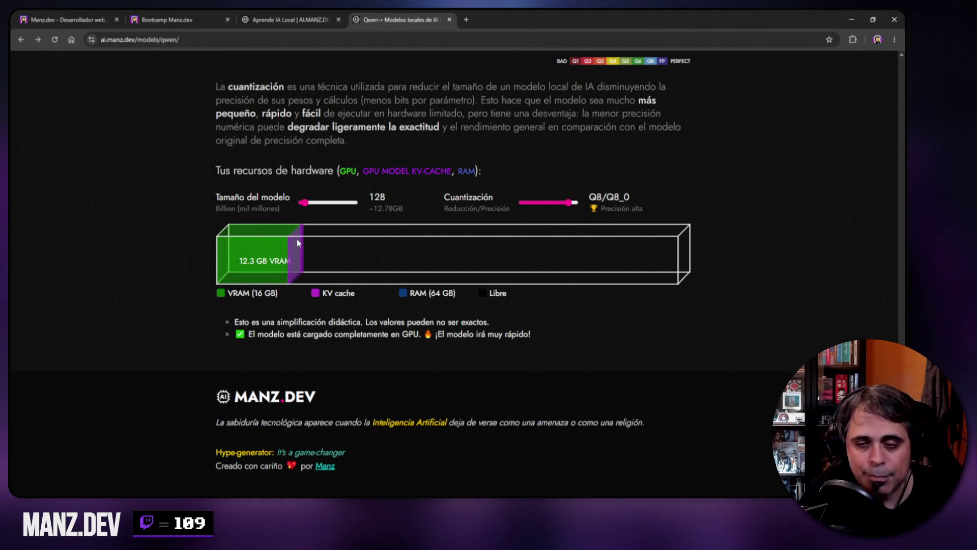
{"action": "left_click_drag", "start_coordinate": [306, 209], "coordinate": [304, 206]}
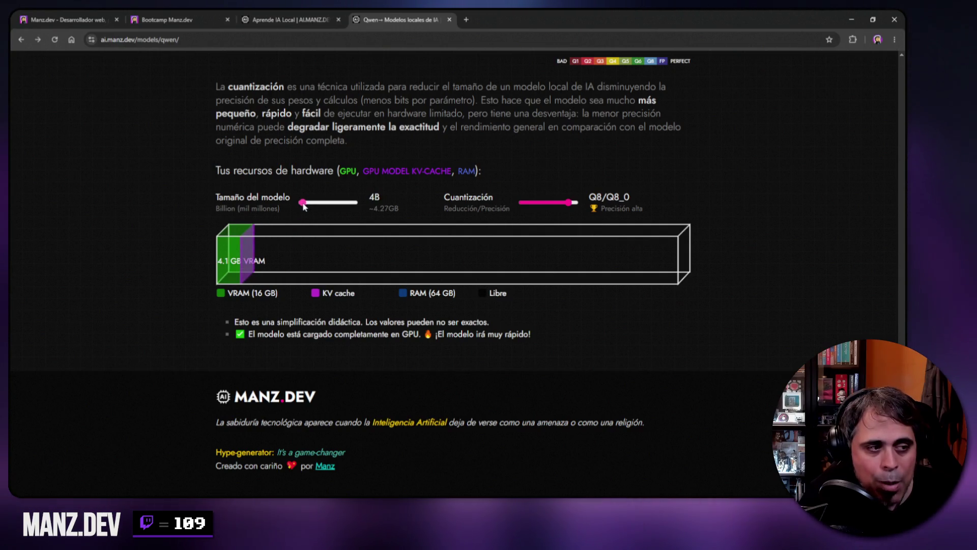
{"action": "key", "text": "Right"}
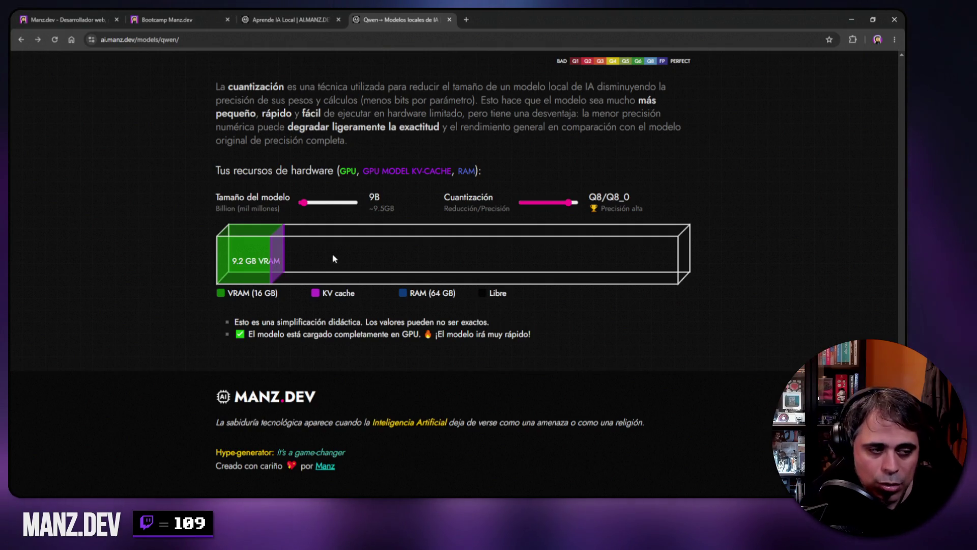
{"action": "left_click_drag", "start_coordinate": [304, 205], "coordinate": [308, 206]}
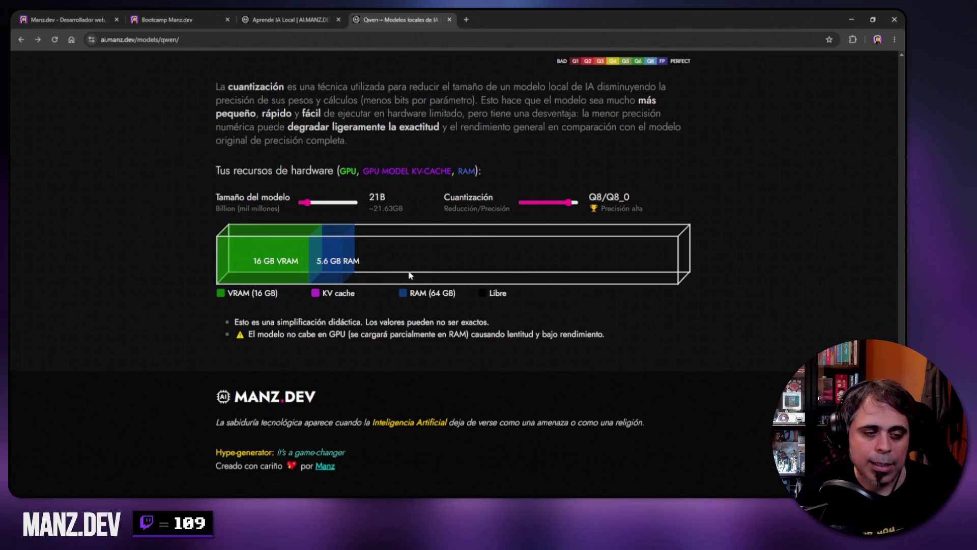
{"action": "scroll", "coordinate": [744, 221], "scroll_direction": "up", "scroll_amount": 4}
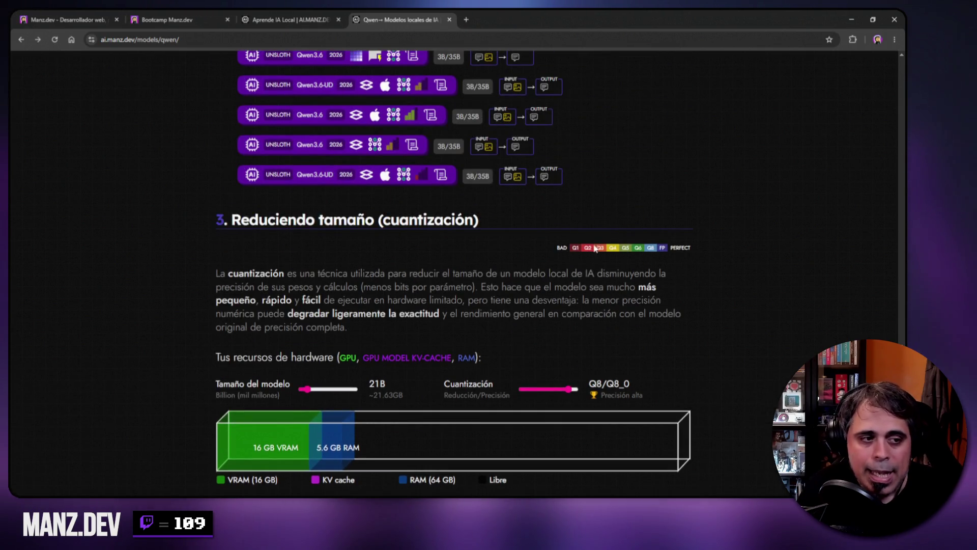
Open the Herramientas de IA tools page and jump to the bottom of its list.
{"action": "scroll", "coordinate": [595, 249], "scroll_direction": "up", "scroll_amount": 20}
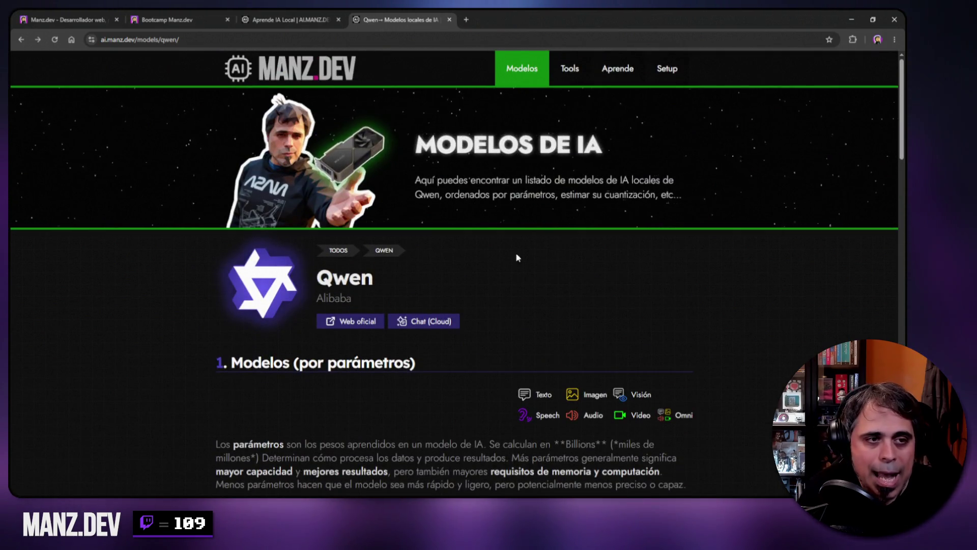
{"action": "left_click", "coordinate": [572, 71]}
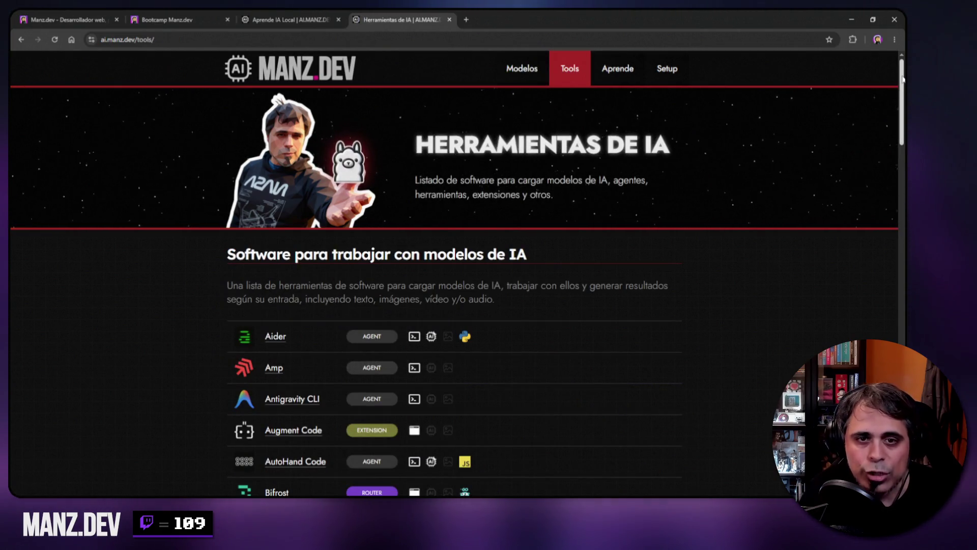
{"action": "left_click_drag", "start_coordinate": [903, 79], "coordinate": [883, 371]}
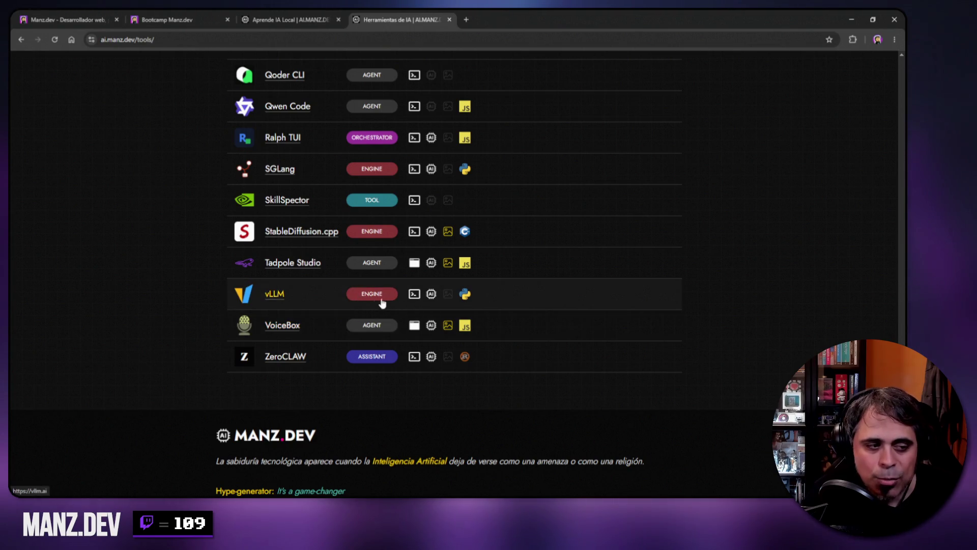
Scroll back up through the tools list (Aider, Amp, Ollama, vLLM) to the top.
{"action": "scroll", "coordinate": [365, 153], "scroll_direction": "up", "scroll_amount": 5}
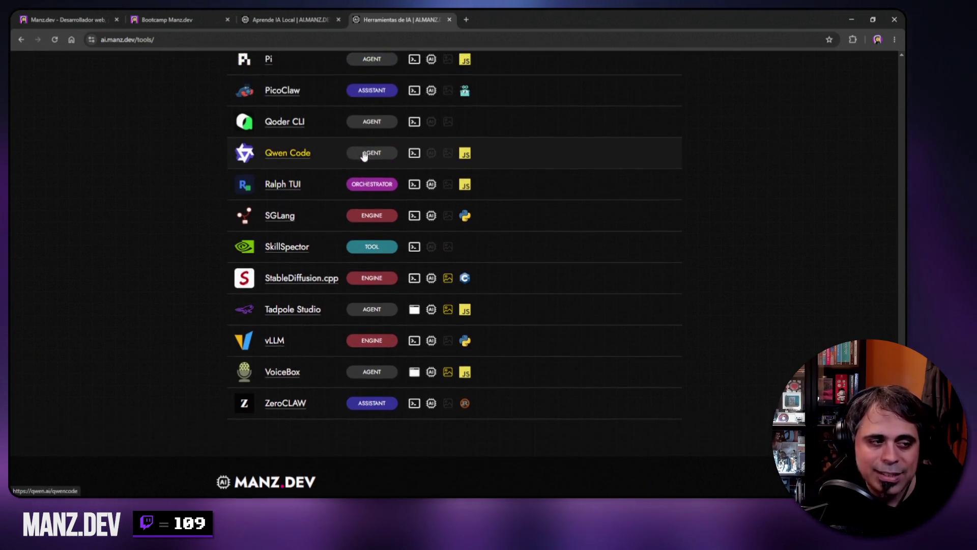
{"action": "scroll", "coordinate": [359, 194], "scroll_direction": "up", "scroll_amount": 3}
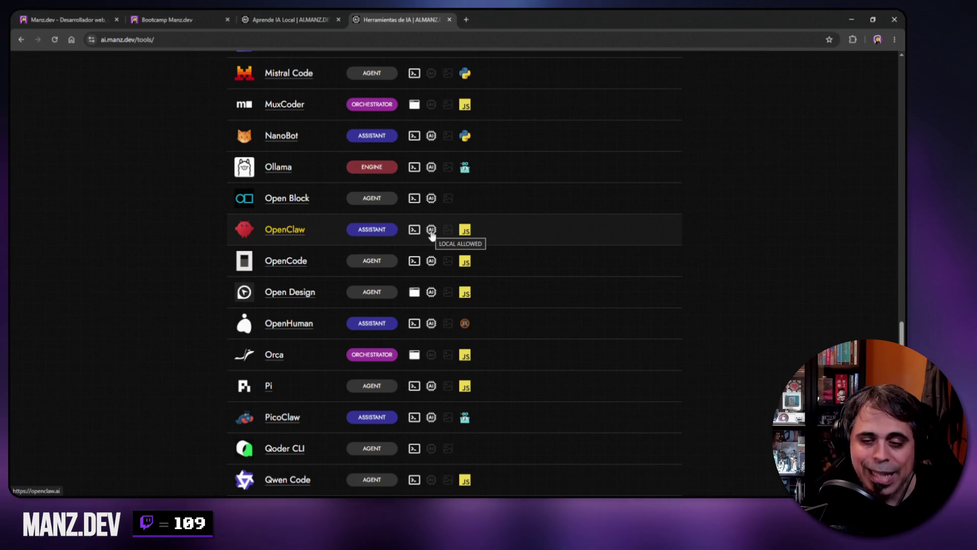
{"action": "scroll", "coordinate": [430, 229], "scroll_direction": "up", "scroll_amount": 3}
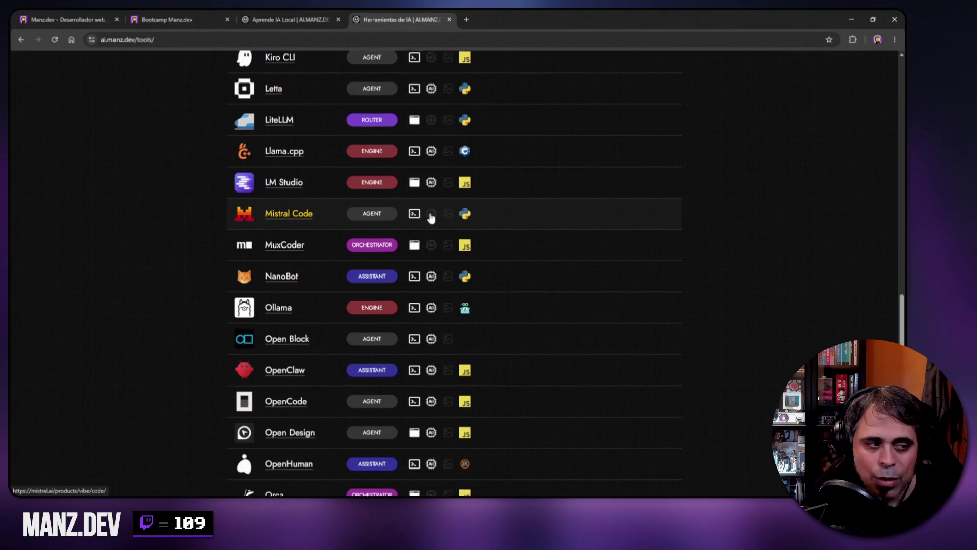
{"action": "scroll", "coordinate": [433, 219], "scroll_direction": "up", "scroll_amount": 4}
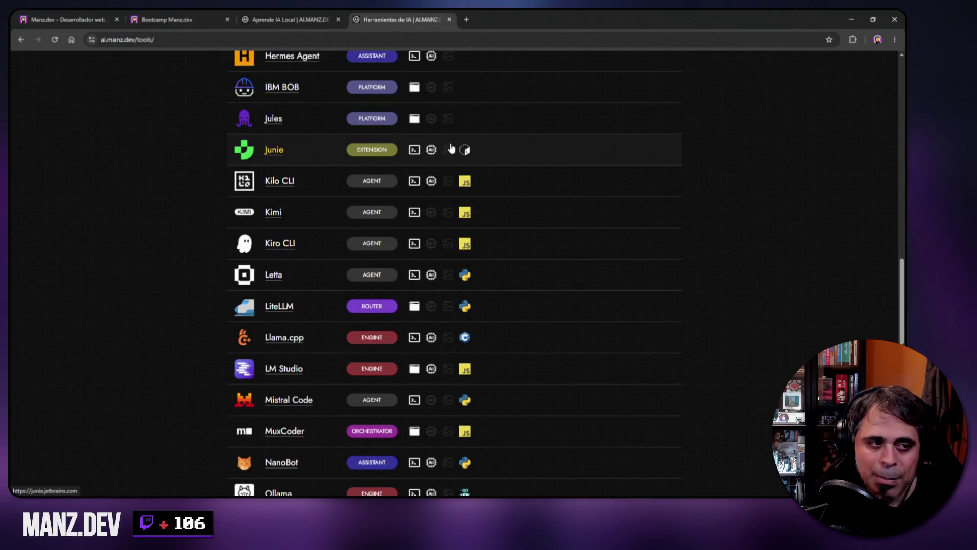
{"action": "scroll", "coordinate": [448, 148], "scroll_direction": "up", "scroll_amount": 5}
{"action": "scroll", "coordinate": [451, 149], "scroll_direction": "up", "scroll_amount": 4}
{"action": "scroll", "coordinate": [449, 148], "scroll_direction": "up", "scroll_amount": 2}
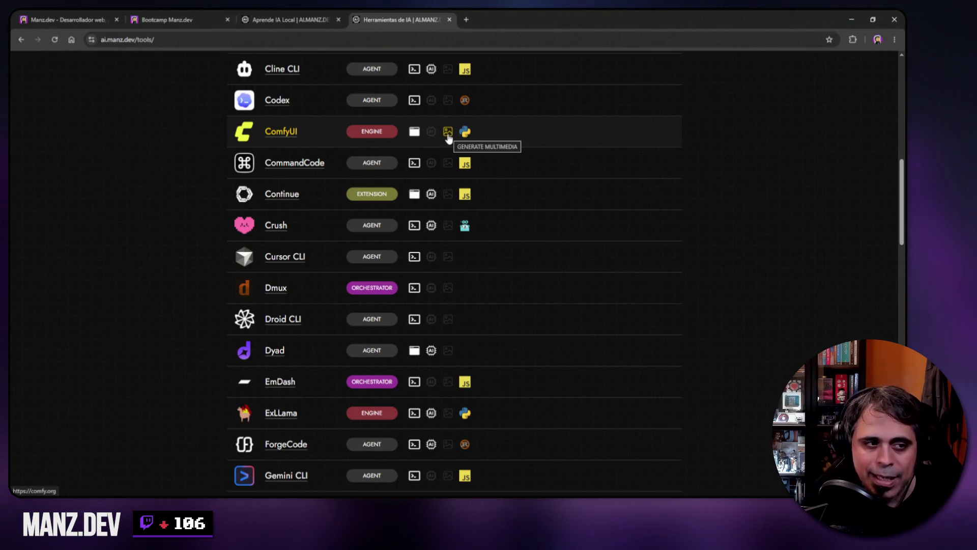
{"action": "scroll", "coordinate": [448, 147], "scroll_direction": "down", "scroll_amount": 20}
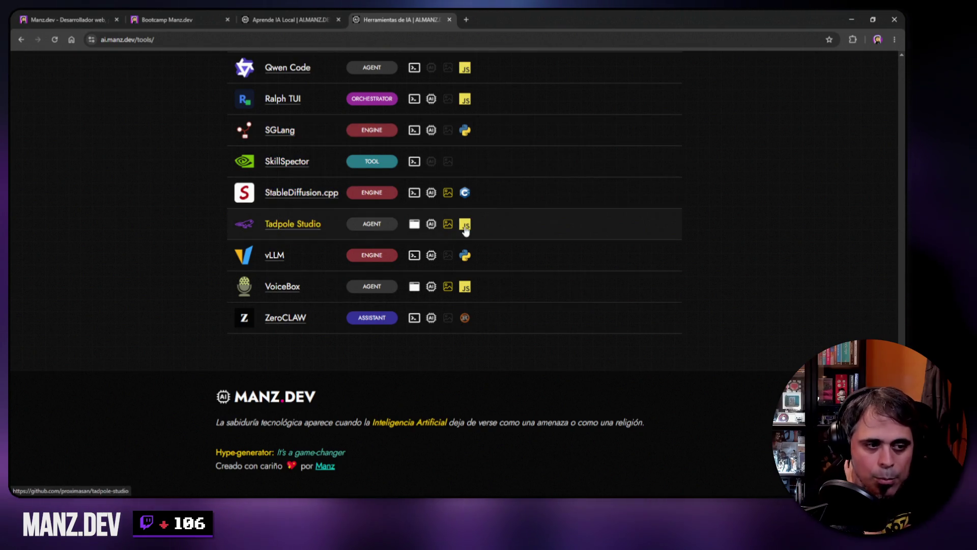
{"action": "scroll", "coordinate": [508, 103], "scroll_direction": "up", "scroll_amount": 12}
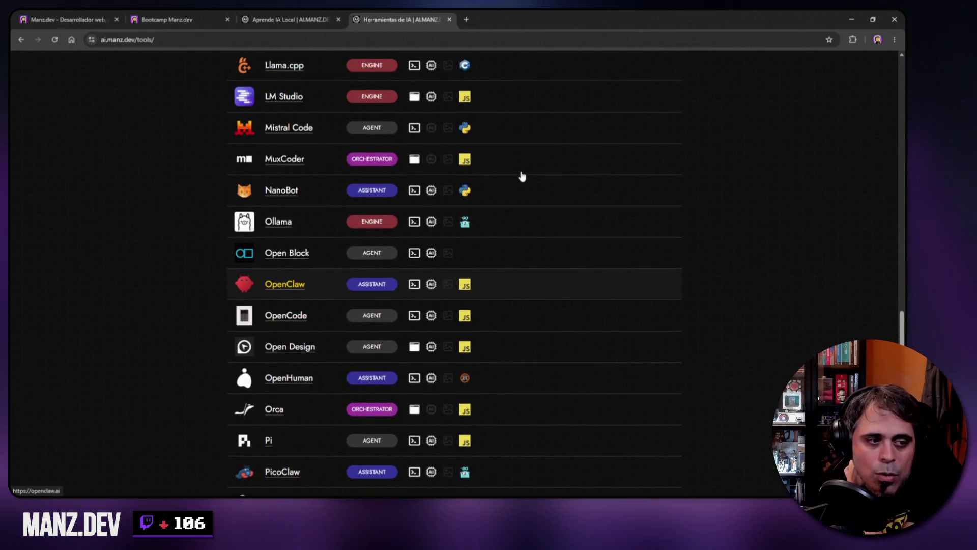
{"action": "scroll", "coordinate": [520, 175], "scroll_direction": "up", "scroll_amount": 10}
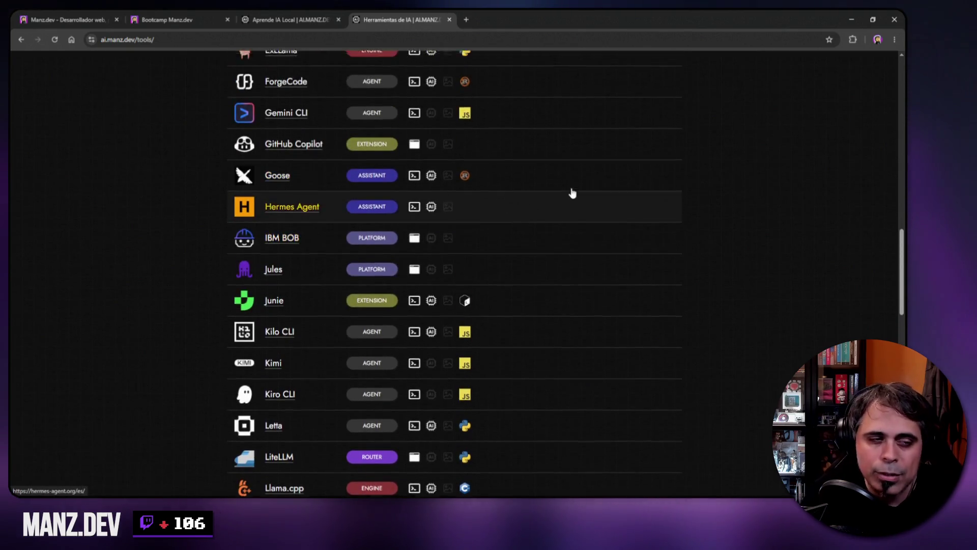
{"action": "scroll", "coordinate": [570, 191], "scroll_direction": "up", "scroll_amount": 12}
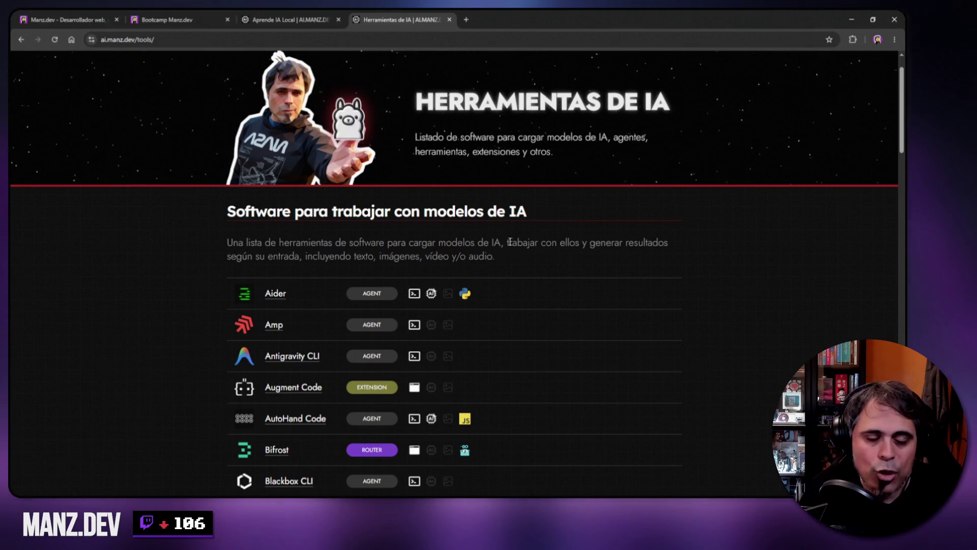
{"action": "scroll", "coordinate": [546, 261], "scroll_direction": "up", "scroll_amount": 2}
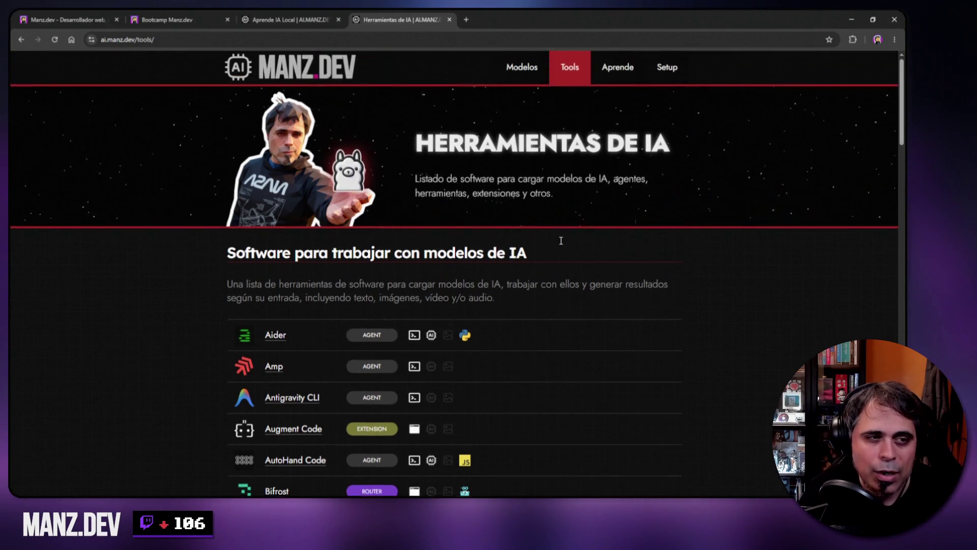
Read the Aprende sobre IA quantization section, Q1 to FP with Q4 recommended.
{"action": "left_click", "coordinate": [615, 73]}
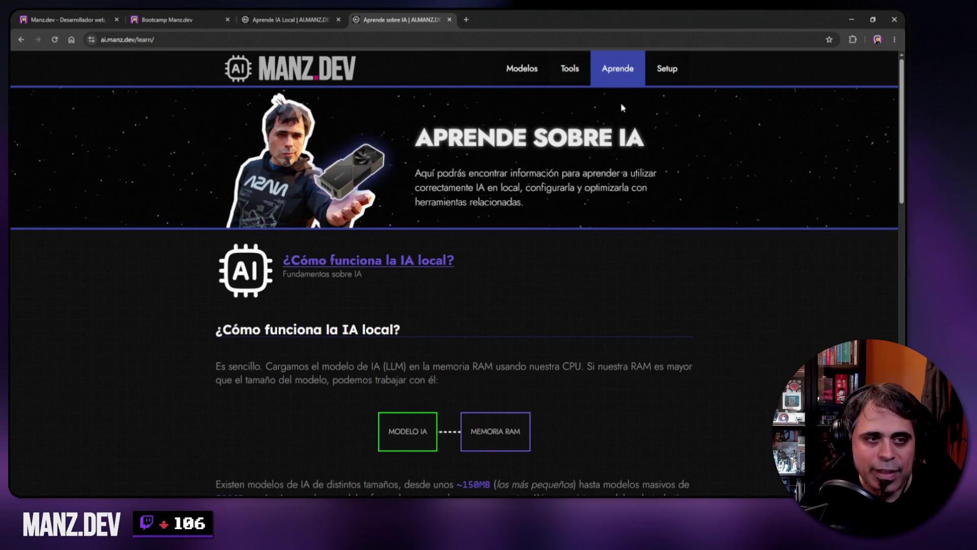
{"action": "scroll", "coordinate": [257, 168], "scroll_direction": "down", "scroll_amount": 5}
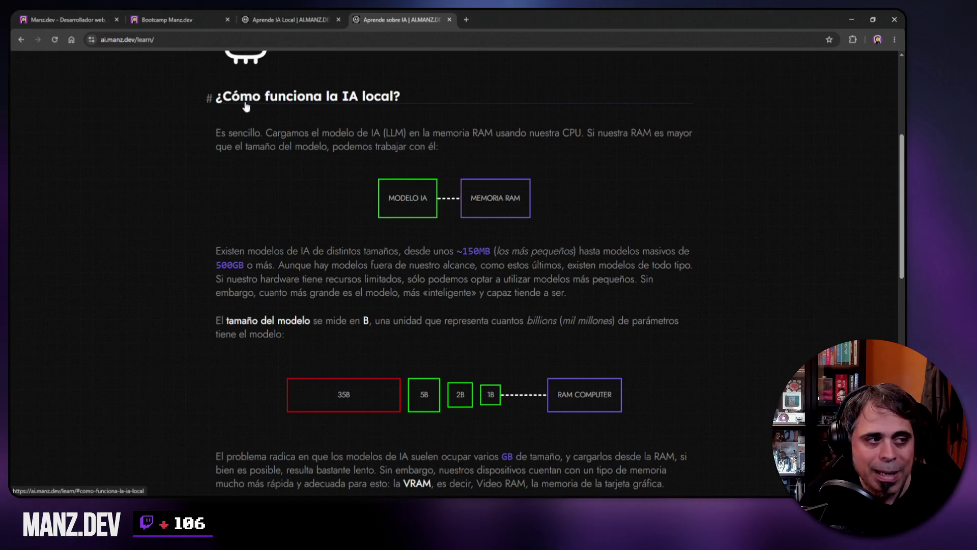
{"action": "scroll", "coordinate": [251, 114], "scroll_direction": "up", "scroll_amount": 2}
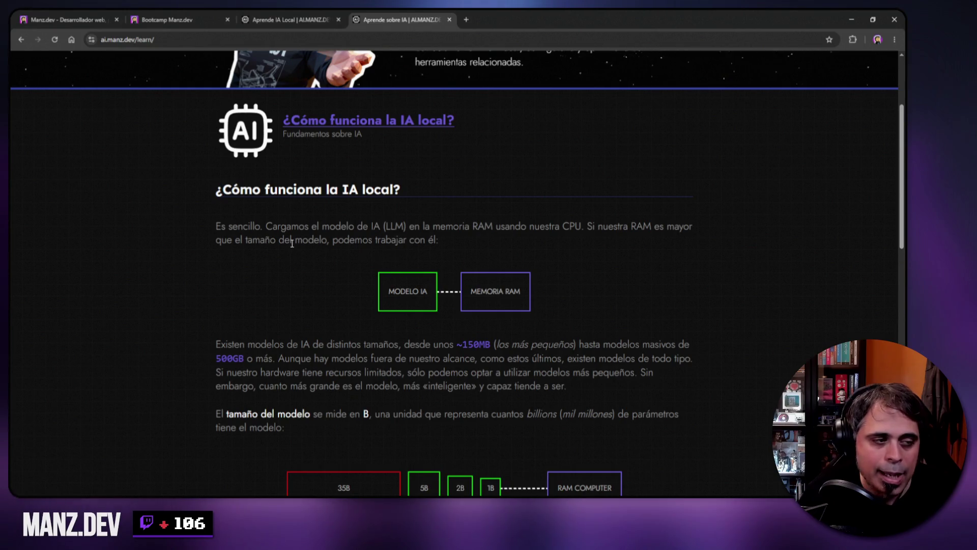
{"action": "scroll", "coordinate": [287, 244], "scroll_direction": "down", "scroll_amount": 5}
{"action": "scroll", "coordinate": [277, 245], "scroll_direction": "up", "scroll_amount": 4}
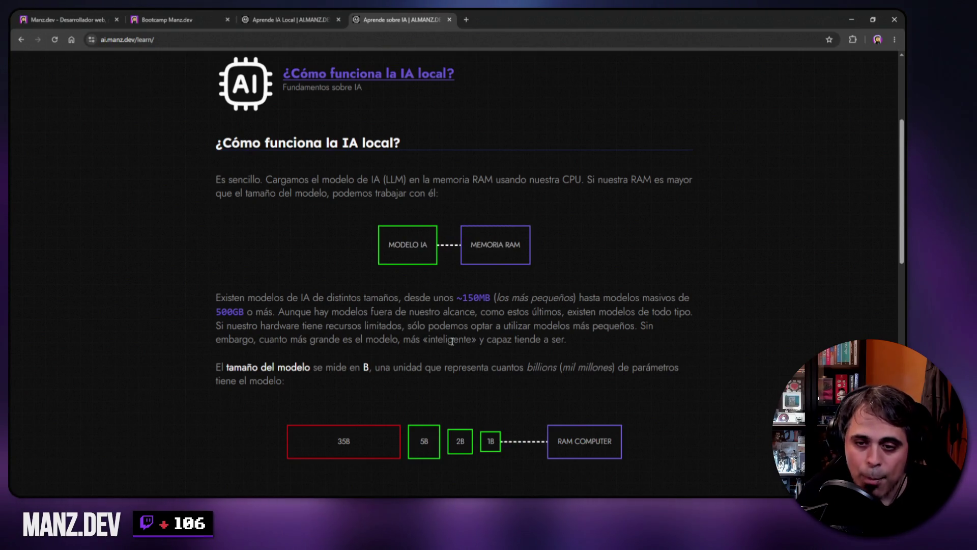
{"action": "scroll", "coordinate": [451, 341], "scroll_direction": "down", "scroll_amount": 3}
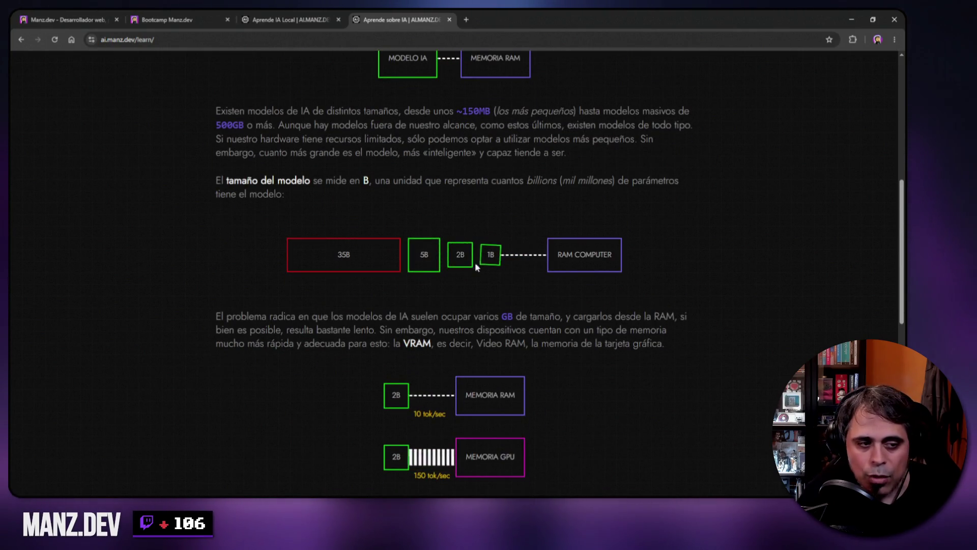
{"action": "scroll", "coordinate": [376, 272], "scroll_direction": "down", "scroll_amount": 3}
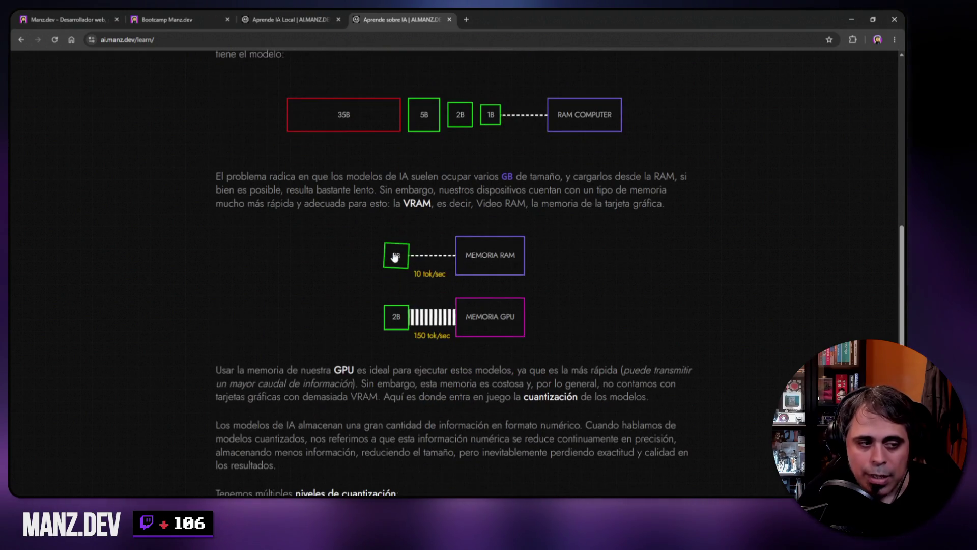
{"action": "scroll", "coordinate": [395, 257], "scroll_direction": "down", "scroll_amount": 2}
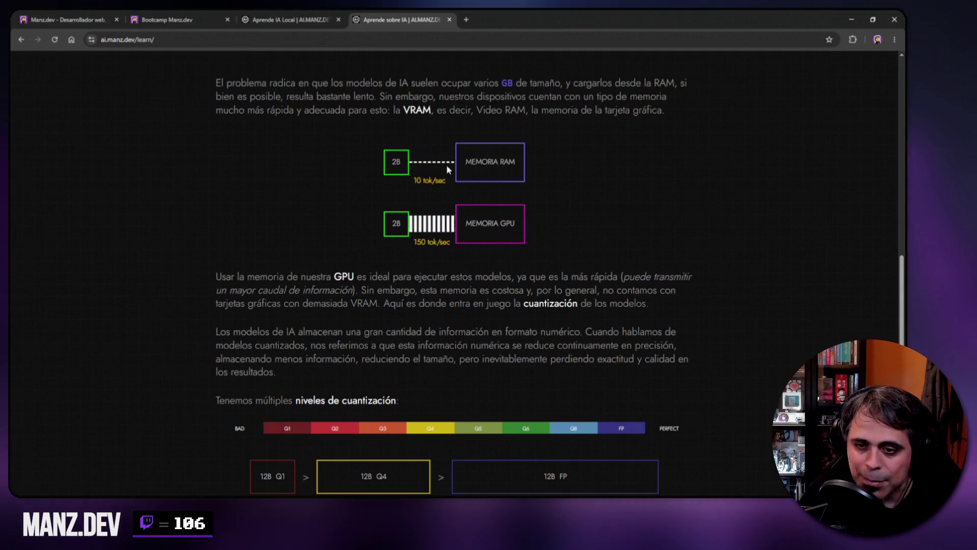
{"action": "scroll", "coordinate": [305, 153], "scroll_direction": "down", "scroll_amount": 4}
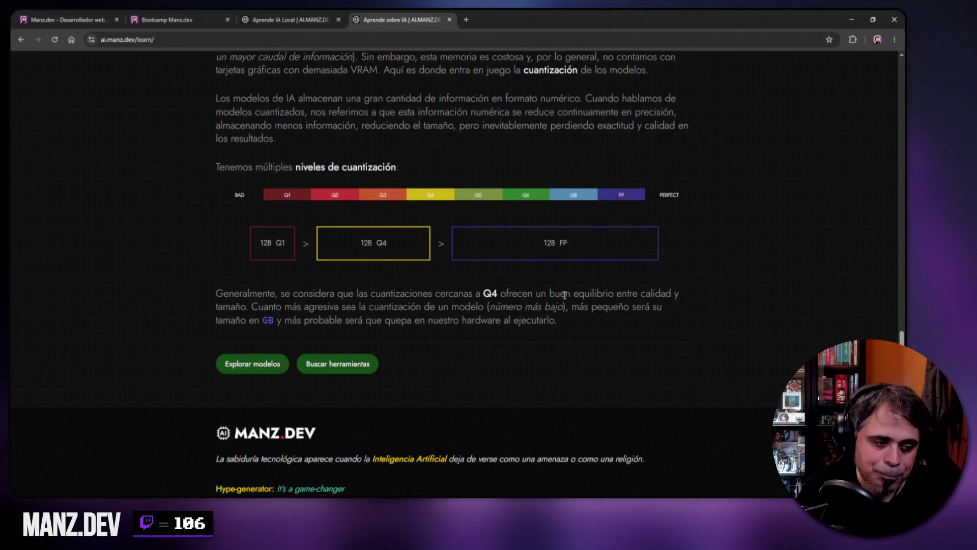
{"action": "scroll", "coordinate": [646, 303], "scroll_direction": "up", "scroll_amount": 20}
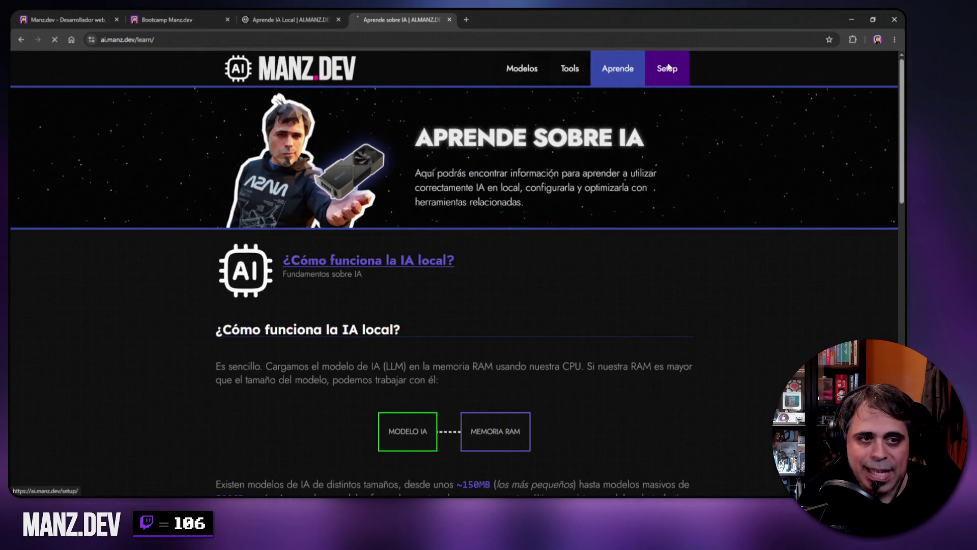
Open the Configurar IA local setup guide and scroll down to the GPU drivers section.
{"action": "left_click", "coordinate": [668, 67]}
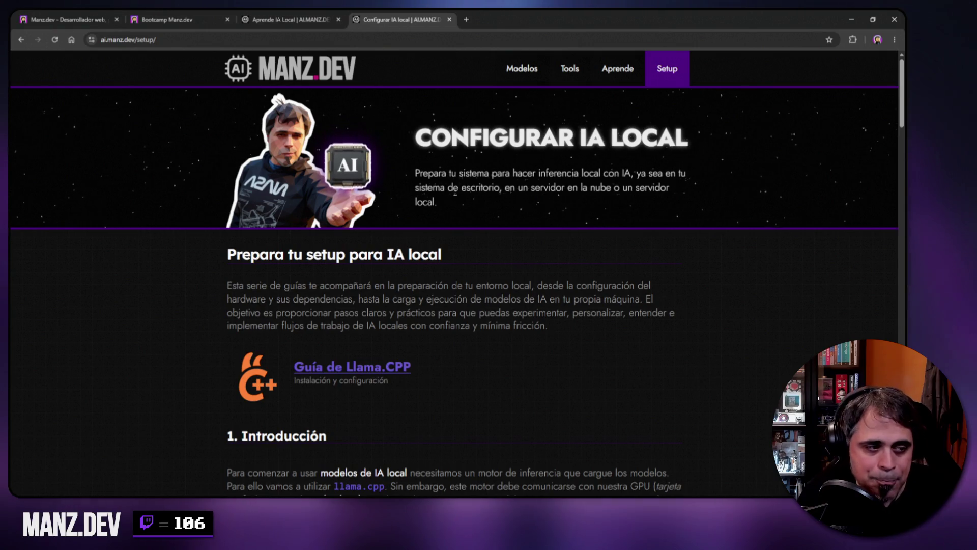
{"action": "scroll", "coordinate": [465, 168], "scroll_direction": "down", "scroll_amount": 5}
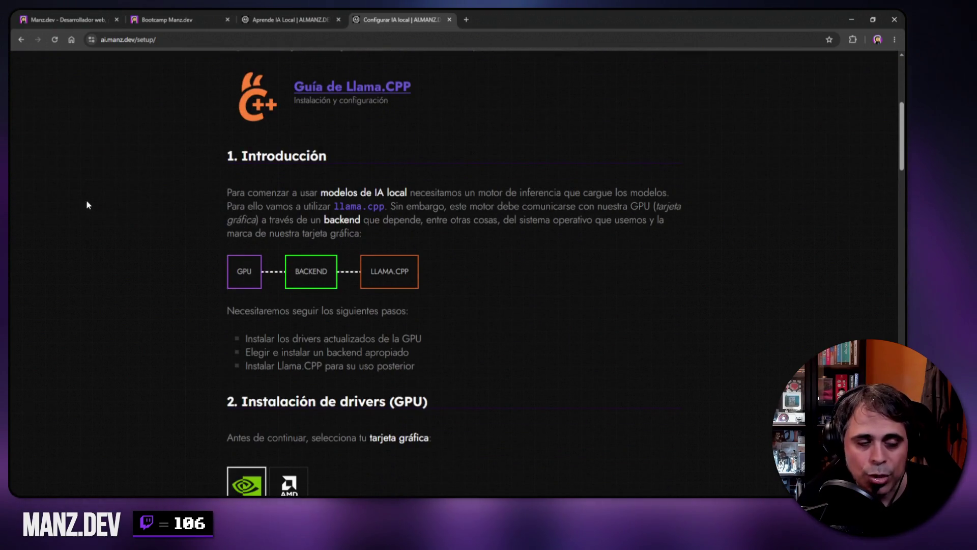
{"action": "scroll", "coordinate": [184, 196], "scroll_direction": "down", "scroll_amount": 1}
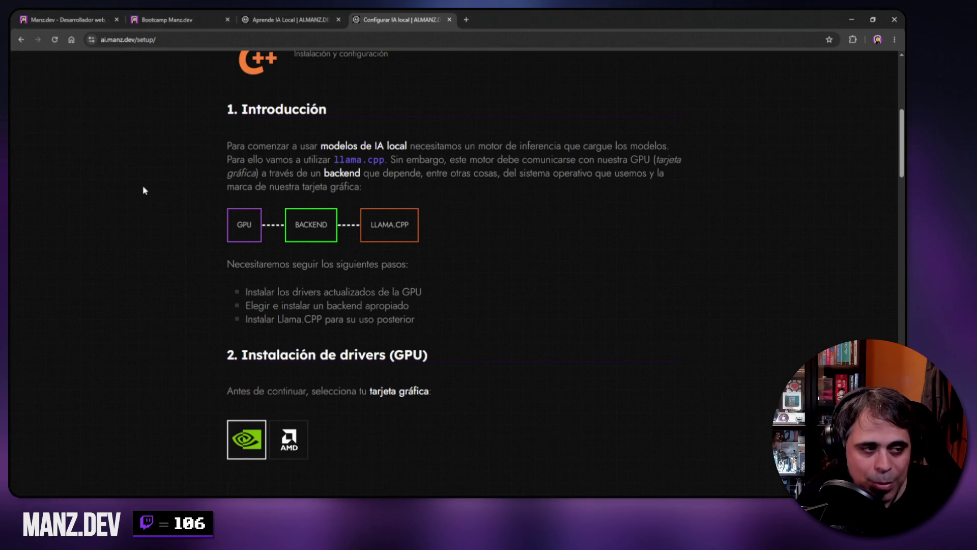
{"action": "scroll", "coordinate": [167, 150], "scroll_direction": "down", "scroll_amount": 1}
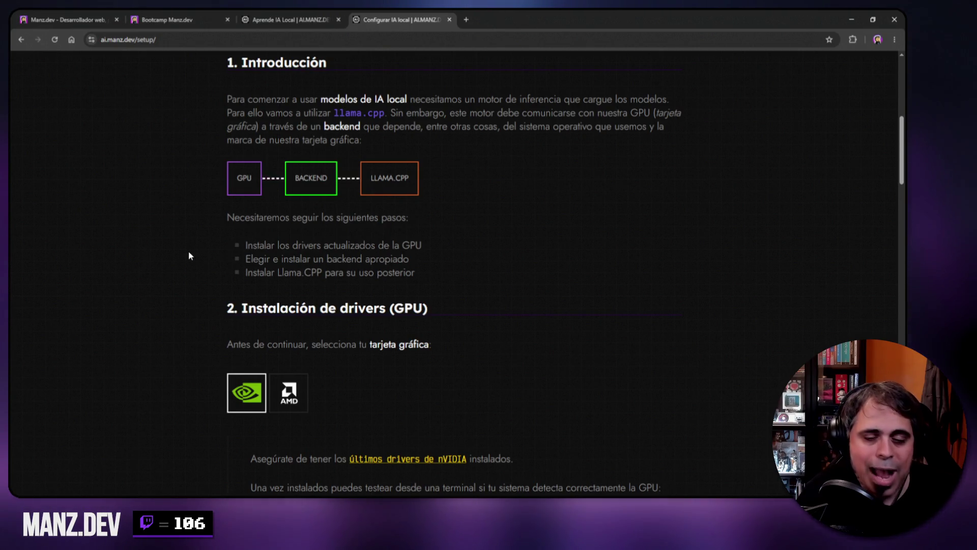
{"action": "scroll", "coordinate": [175, 161], "scroll_direction": "down", "scroll_amount": 1}
{"action": "scroll", "coordinate": [175, 166], "scroll_direction": "down", "scroll_amount": 4}
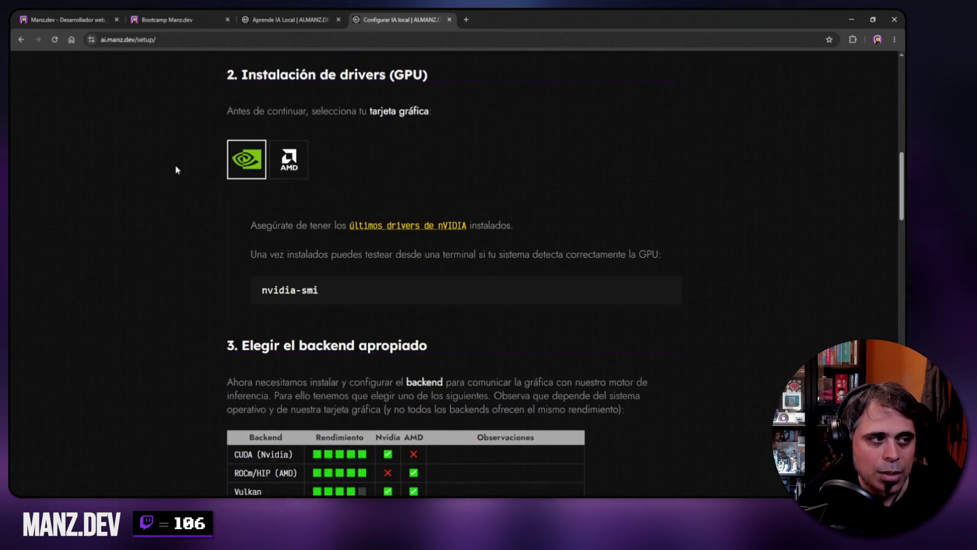
{"action": "scroll", "coordinate": [175, 168], "scroll_direction": "up", "scroll_amount": 2}
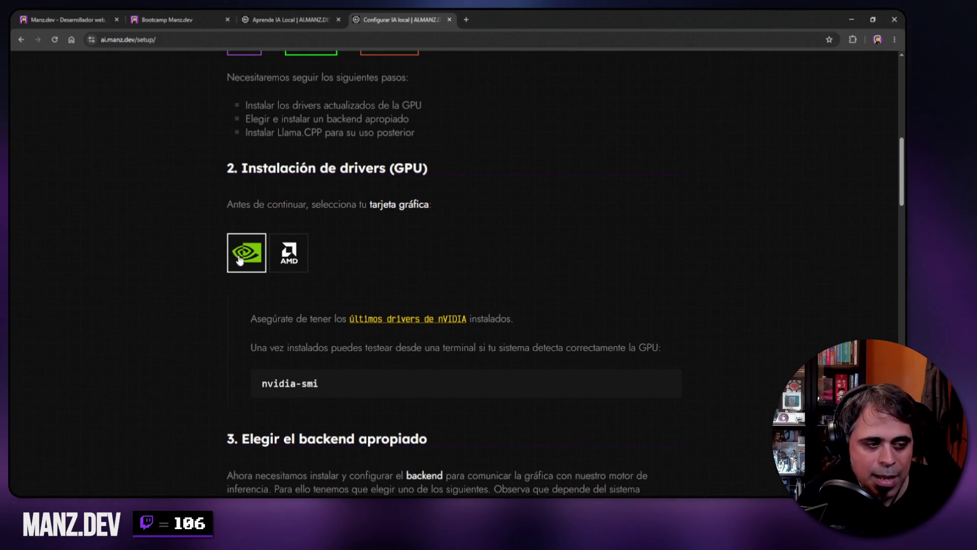
Highlight the nvidia-smi check command, choose AMD, and view the backend comparison table.
{"action": "left_click_drag", "start_coordinate": [262, 388], "coordinate": [323, 388]}
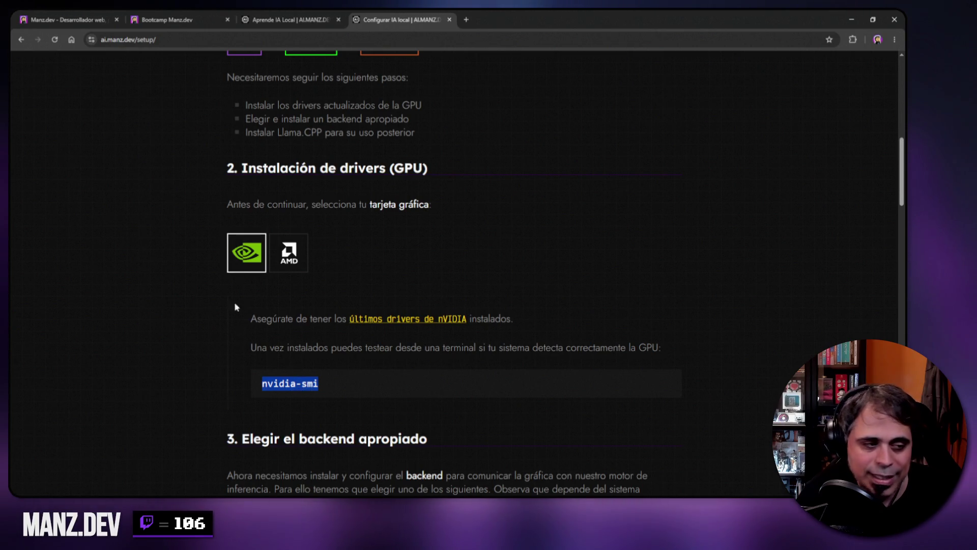
{"action": "left_click", "coordinate": [289, 253]}
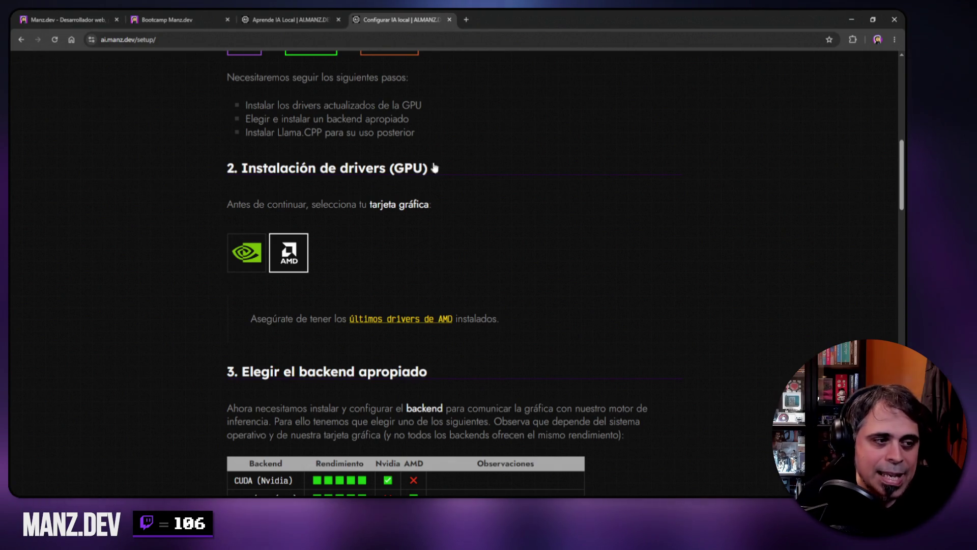
{"action": "scroll", "coordinate": [198, 204], "scroll_direction": "down", "scroll_amount": 5}
{"action": "scroll", "coordinate": [197, 208], "scroll_direction": "down", "scroll_amount": 1}
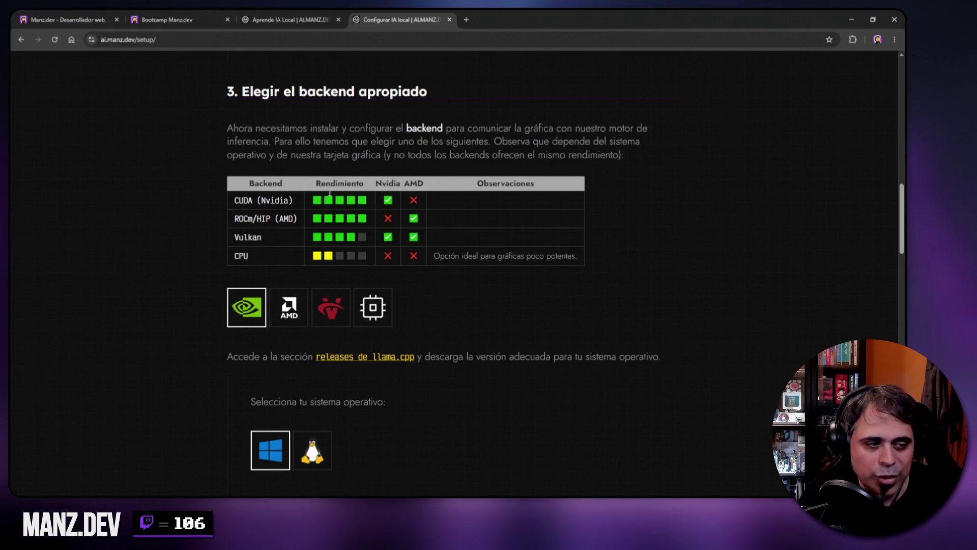
{"action": "scroll", "coordinate": [166, 283], "scroll_direction": "down", "scroll_amount": 1}
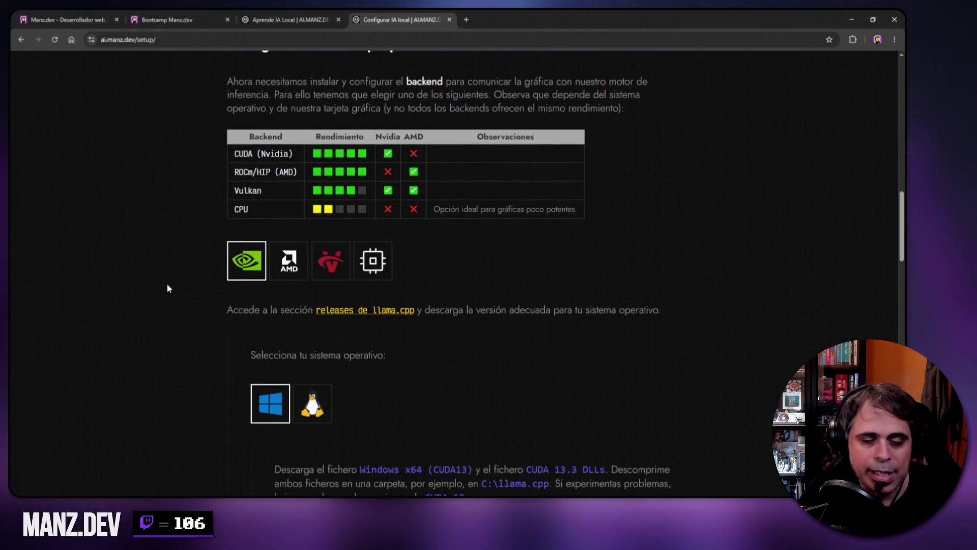
{"action": "scroll", "coordinate": [168, 280], "scroll_direction": "up", "scroll_amount": 1}
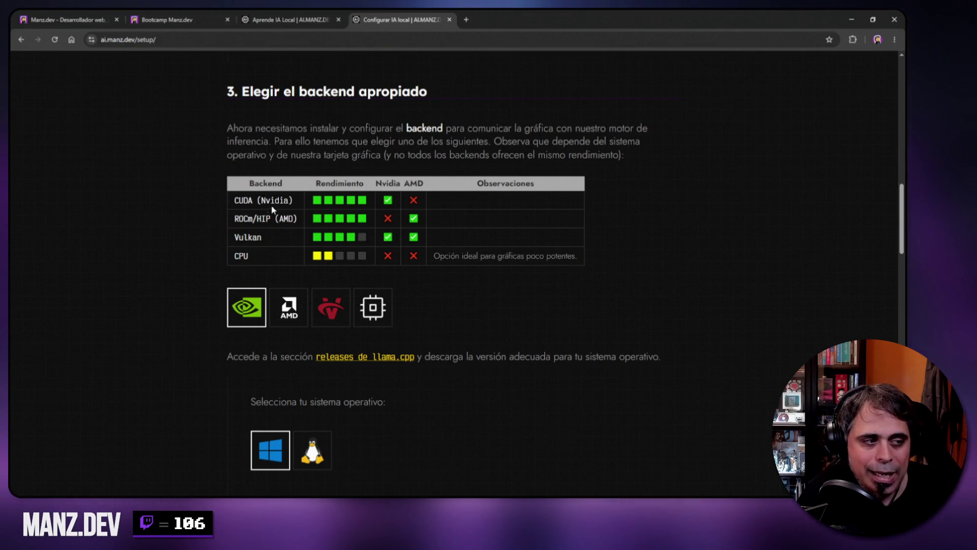
{"action": "left_click_drag", "start_coordinate": [234, 200], "coordinate": [421, 204]}
{"action": "left_click", "coordinate": [384, 202]}
{"action": "left_click_drag", "start_coordinate": [234, 219], "coordinate": [270, 219]}
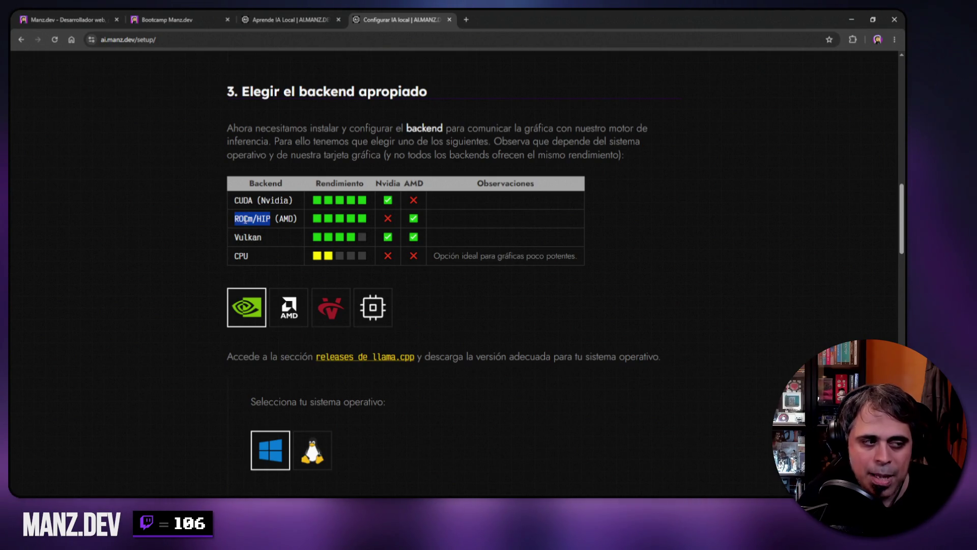
{"action": "left_click_drag", "start_coordinate": [314, 218], "coordinate": [381, 224]}
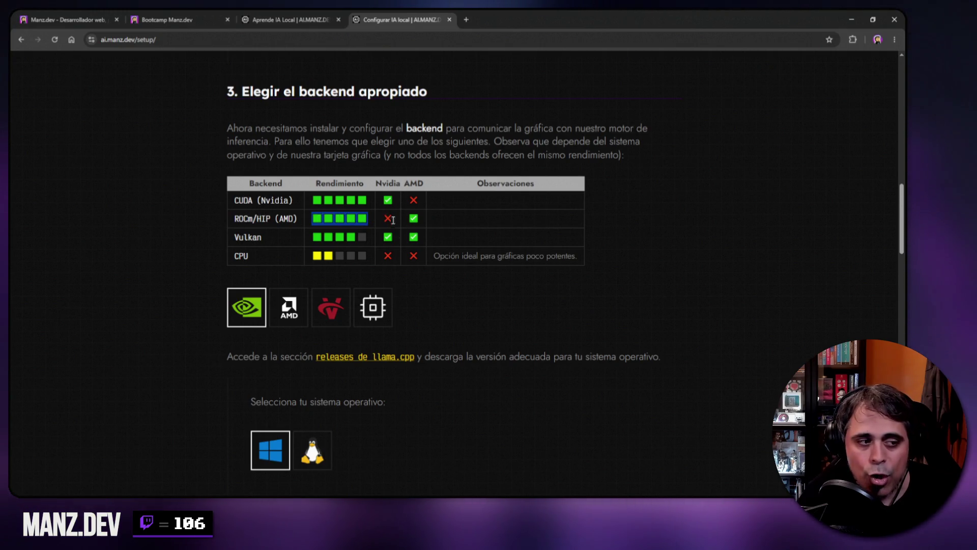
{"action": "double_click", "coordinate": [385, 217]}
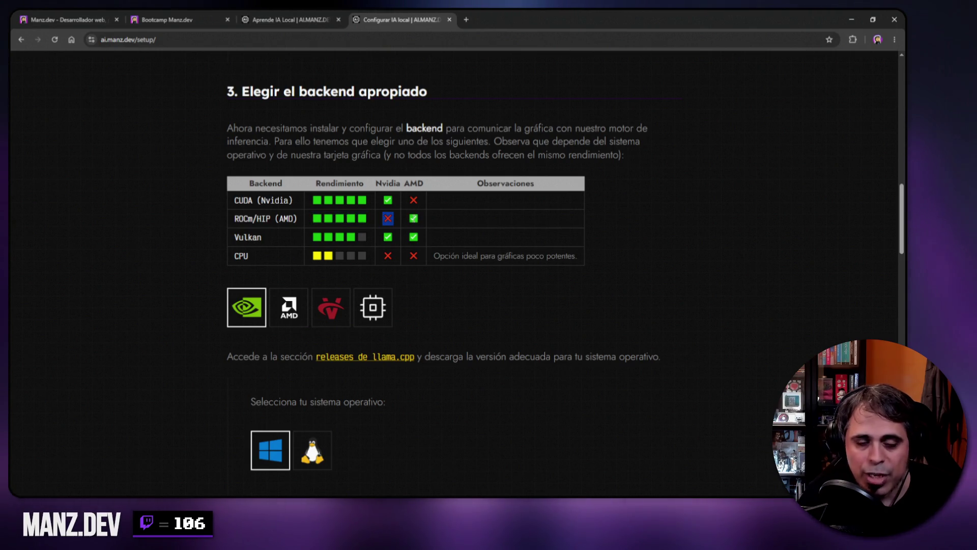
{"action": "left_click_drag", "start_coordinate": [234, 237], "coordinate": [262, 239]}
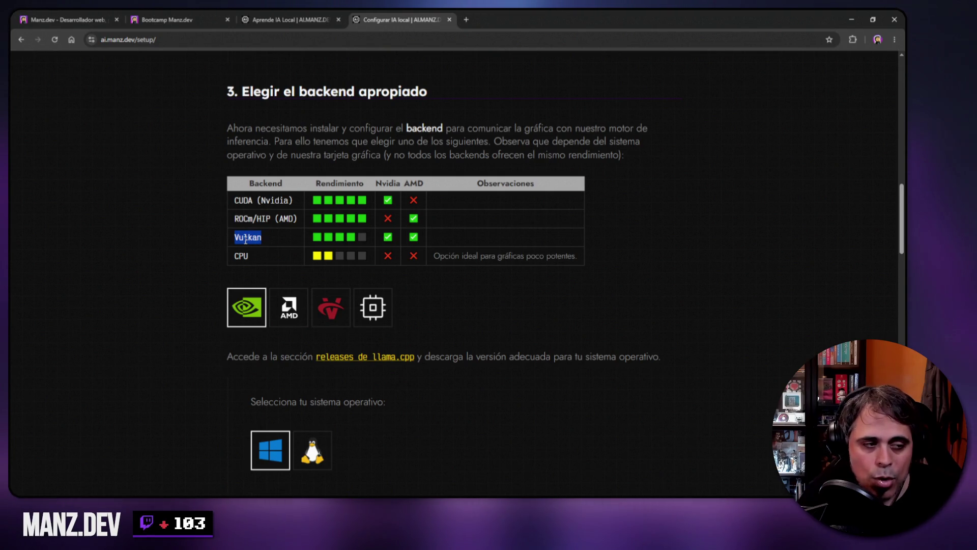
{"action": "left_click_drag", "start_coordinate": [356, 237], "coordinate": [313, 236]}
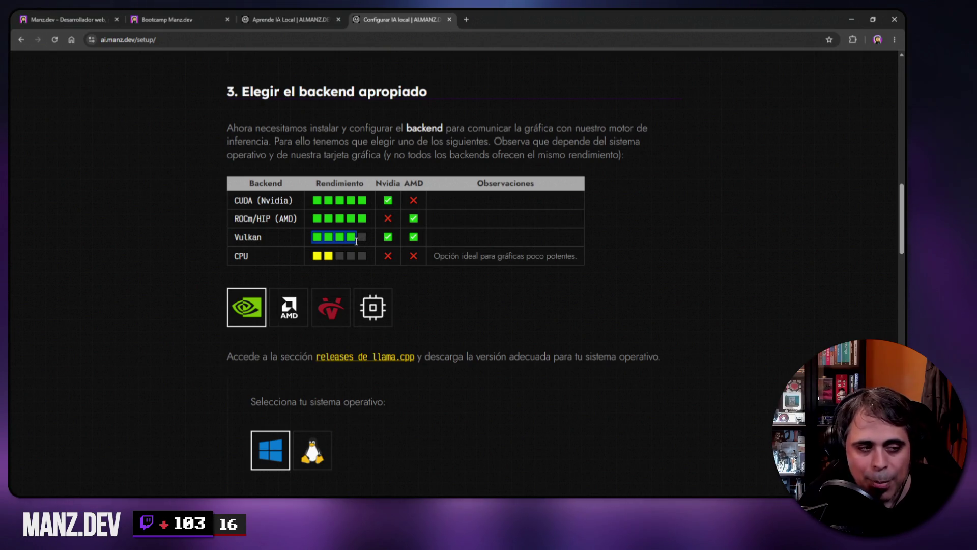
{"action": "left_click_drag", "start_coordinate": [379, 239], "coordinate": [419, 238]}
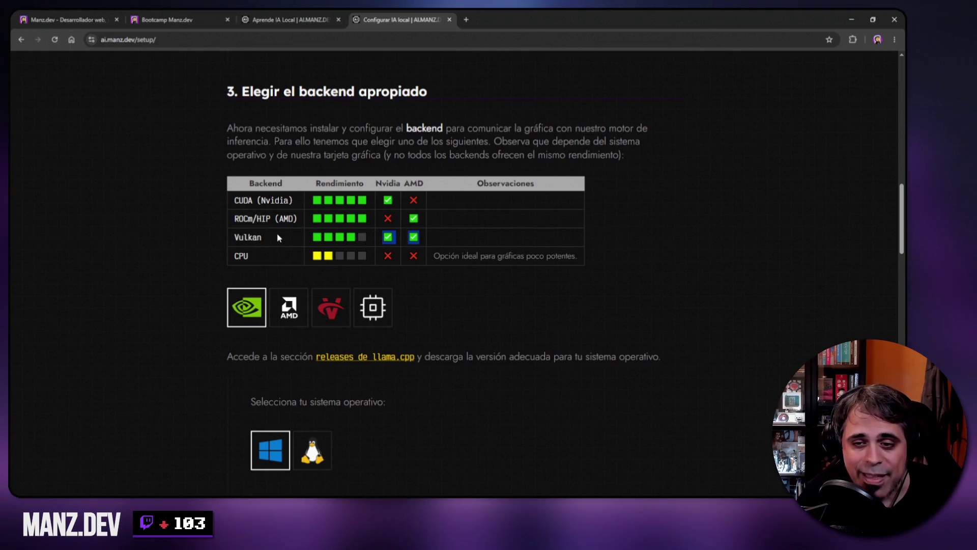
{"action": "mouse_move", "coordinate": [311, 201]}
{"action": "left_mouse_down"}
{"action": "mouse_move", "coordinate": [371, 206]}
{"action": "mouse_move", "coordinate": [369, 216]}
{"action": "mouse_move", "coordinate": [296, 219]}
{"action": "left_mouse_up"}
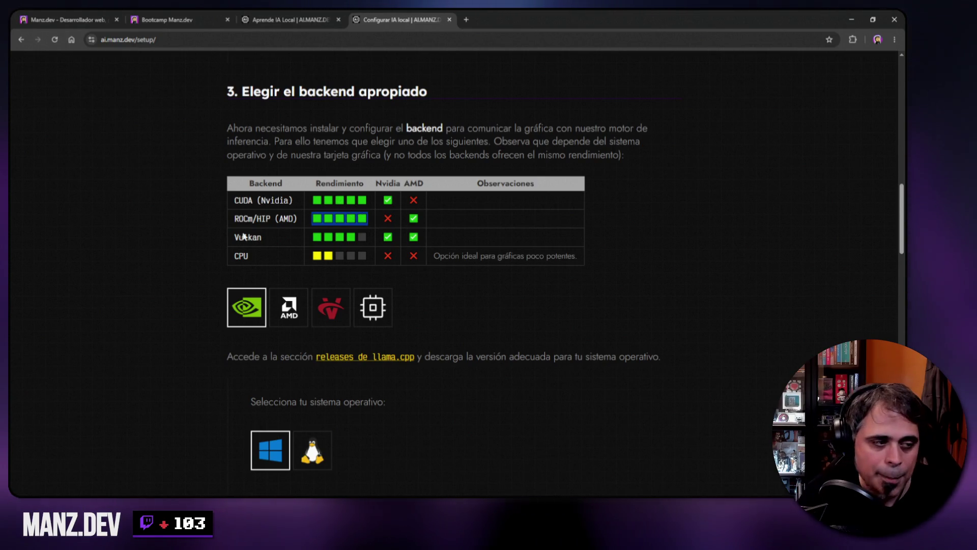
{"action": "left_click_drag", "start_coordinate": [231, 259], "coordinate": [256, 258]}
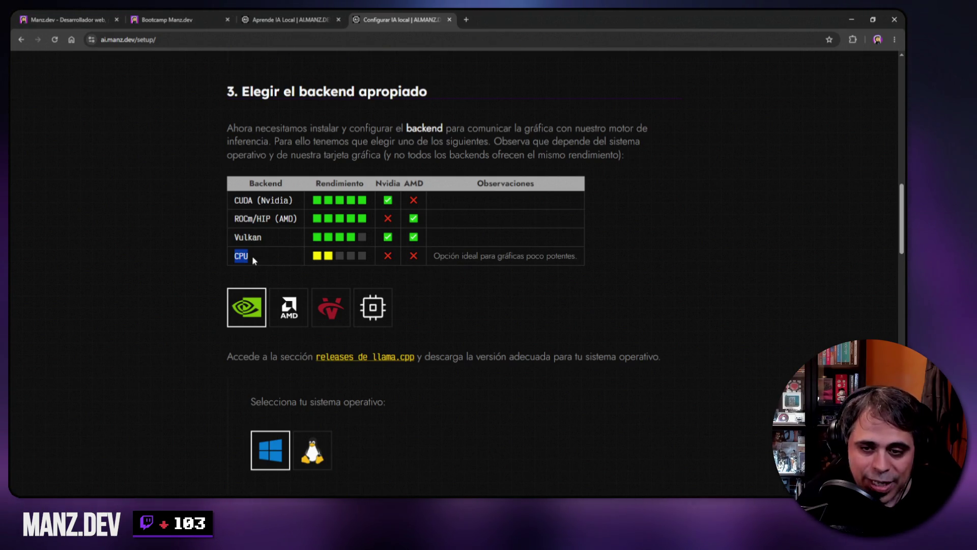
{"action": "left_click", "coordinate": [316, 254]}
{"action": "left_click_drag", "start_coordinate": [315, 254], "coordinate": [335, 256]}
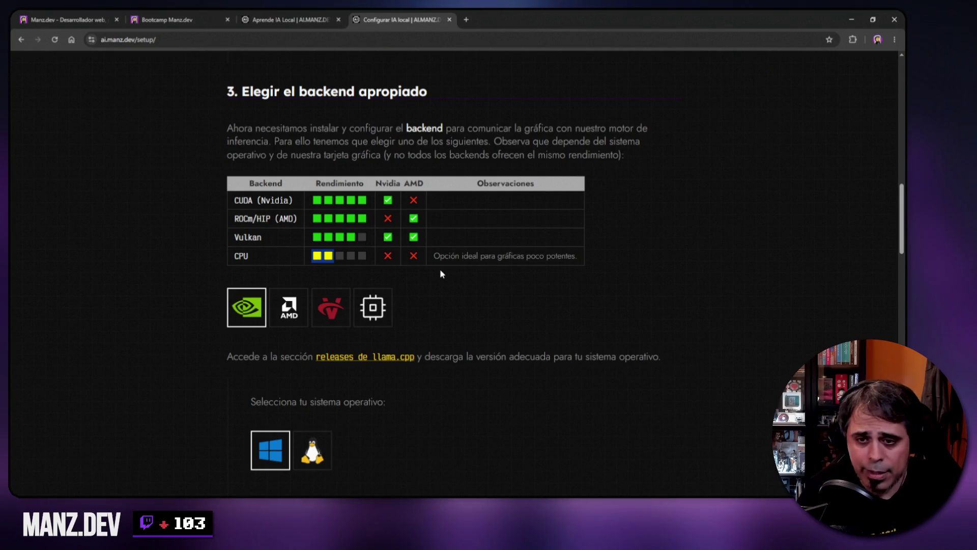
{"action": "key", "text": "ctrl+t"}
{"action": "key", "text": "ctrl+w"}
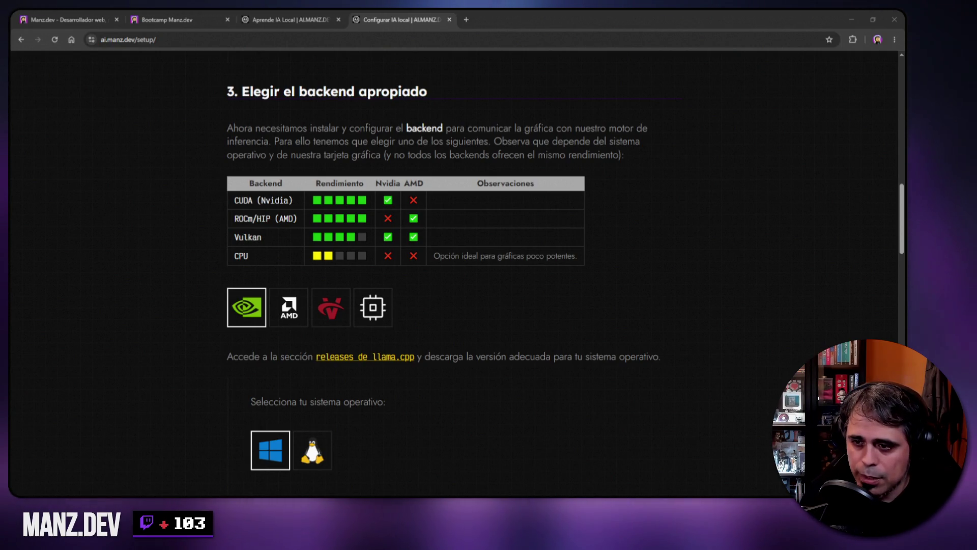
{"action": "mouse_move", "coordinate": [976, 49]}
{"action": "left_mouse_down"}
{"action": "mouse_move", "coordinate": [603, 49]}
{"action": "mouse_move", "coordinate": [378, 23]}
{"action": "mouse_move", "coordinate": [372, 40]}
{"action": "left_mouse_up"}
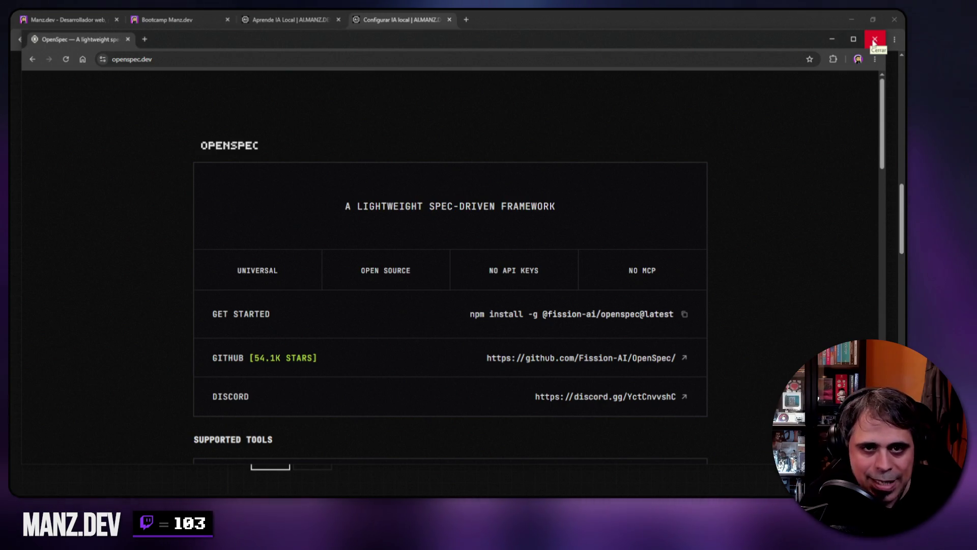
{"action": "left_click", "coordinate": [874, 43]}
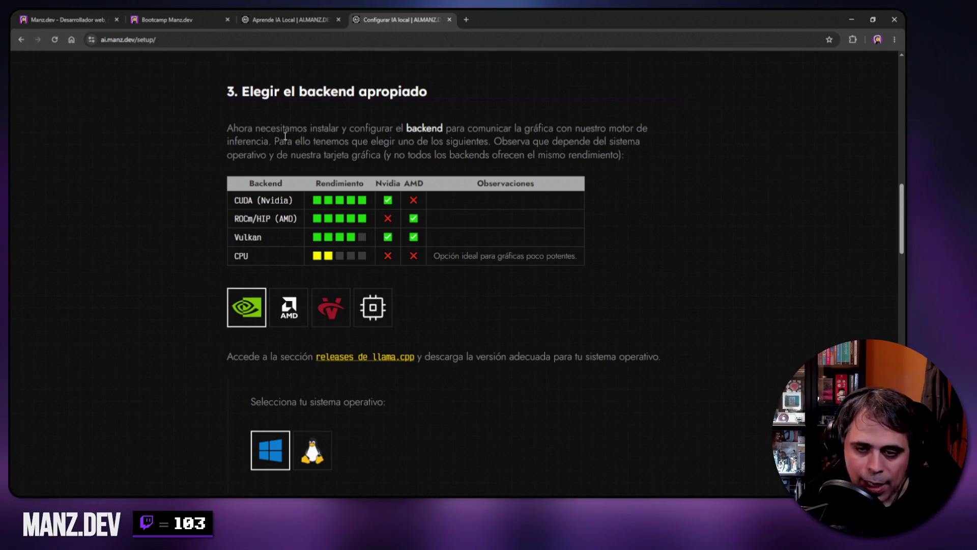
{"action": "scroll", "coordinate": [517, 150], "scroll_direction": "up", "scroll_amount": 15}
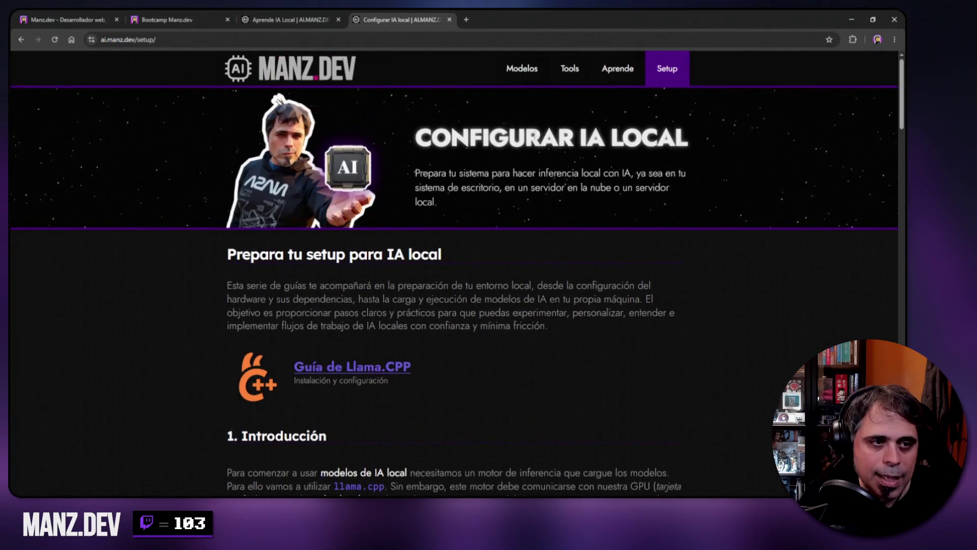
{"action": "left_click", "coordinate": [576, 74]}
{"action": "scroll", "coordinate": [318, 260], "scroll_direction": "down", "scroll_amount": 10}
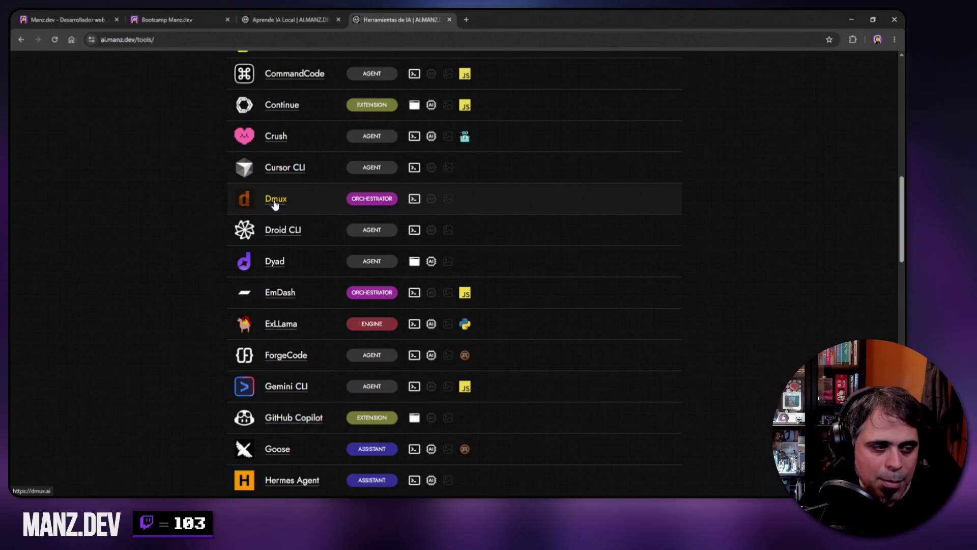
{"action": "scroll", "coordinate": [128, 298], "scroll_direction": "down", "scroll_amount": 10}
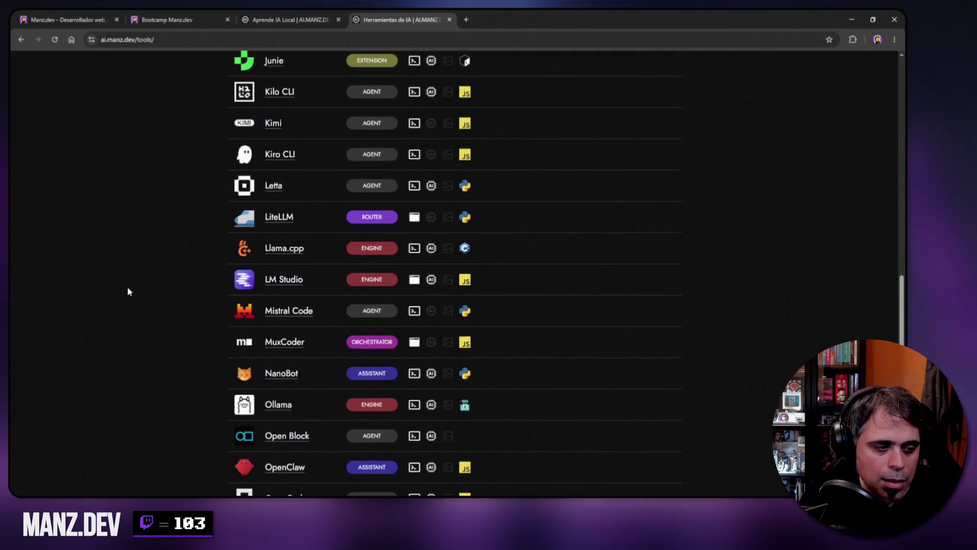
{"action": "scroll", "coordinate": [161, 288], "scroll_direction": "down", "scroll_amount": 8}
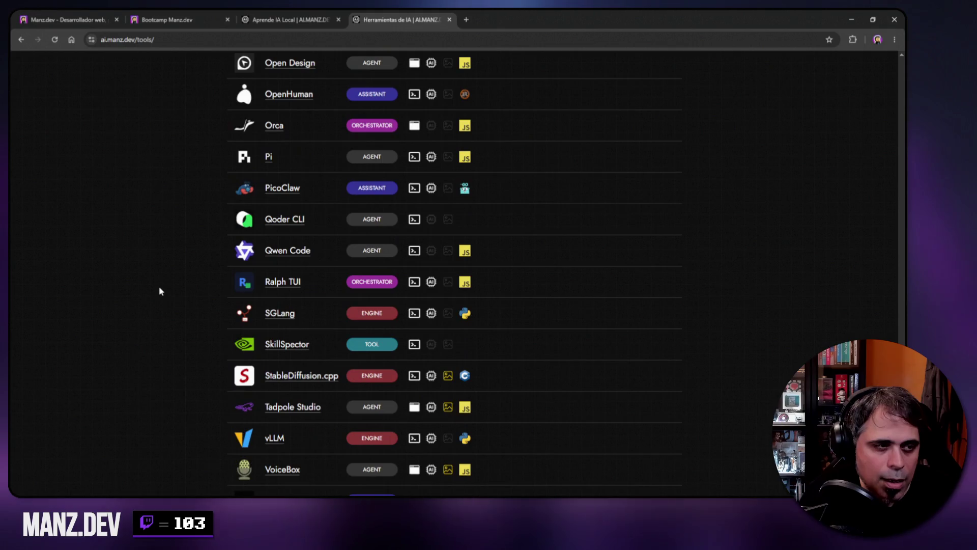
{"action": "right_click", "coordinate": [274, 133]}
{"action": "left_click", "coordinate": [326, 136]}
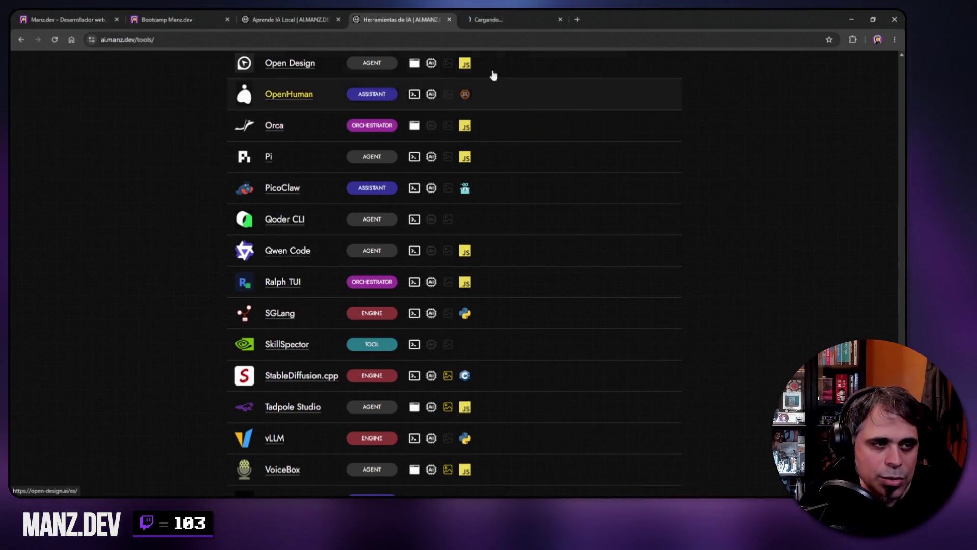
{"action": "key", "text": "ctrl+Tab"}
{"action": "scroll", "coordinate": [682, 254], "scroll_direction": "down", "scroll_amount": 5}
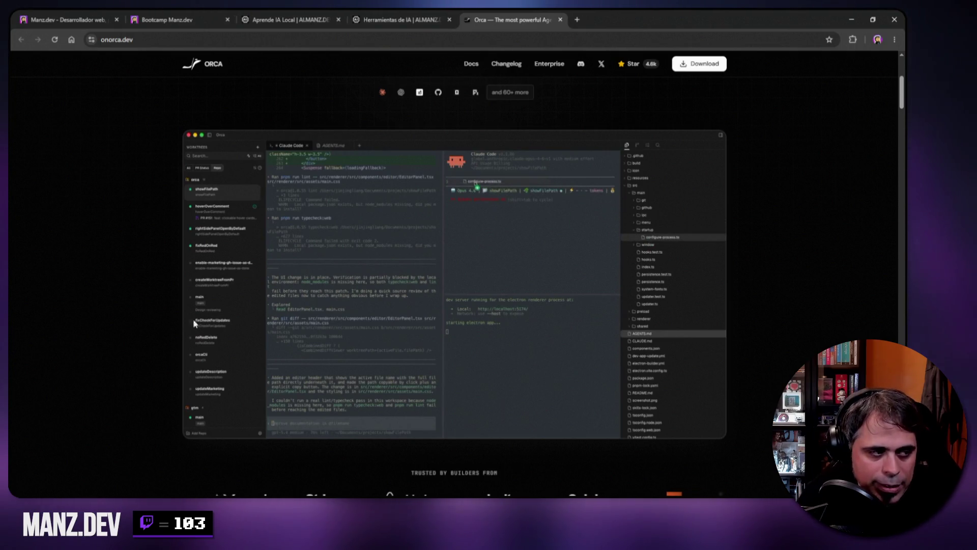
{"action": "left_click", "coordinate": [560, 20]}
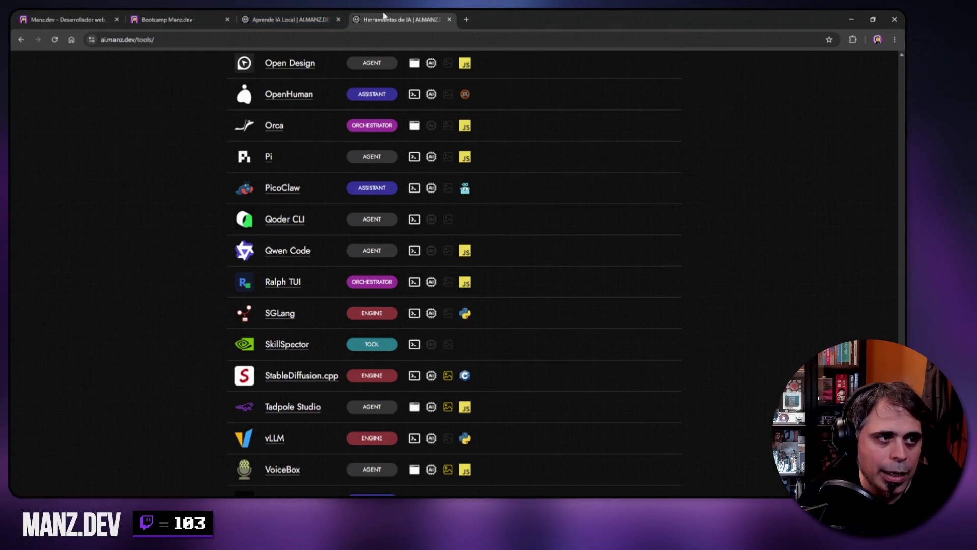
{"action": "left_click", "coordinate": [450, 20]}
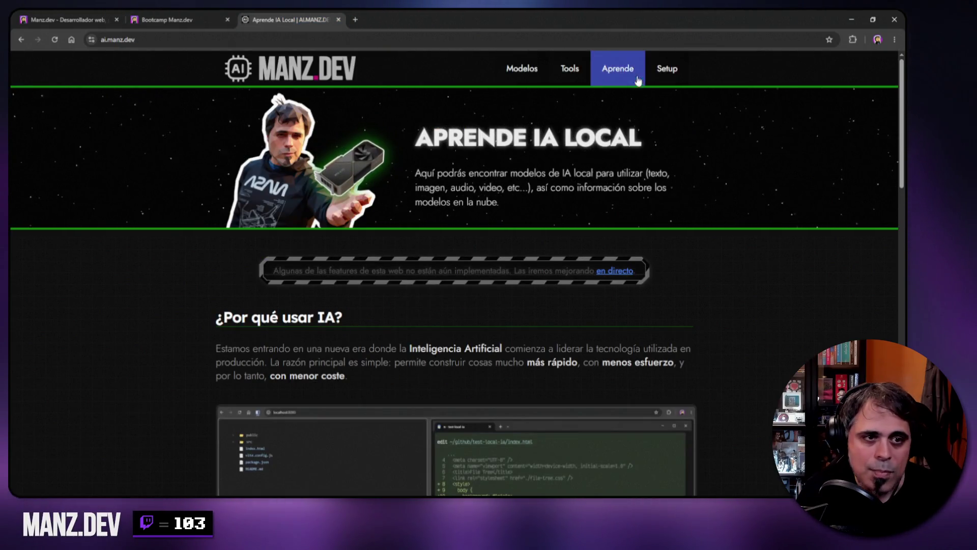
Return to the setup guide and scroll down to the backend section.
{"action": "left_click", "coordinate": [657, 71]}
{"action": "scroll", "coordinate": [723, 248], "scroll_direction": "down", "scroll_amount": 13}
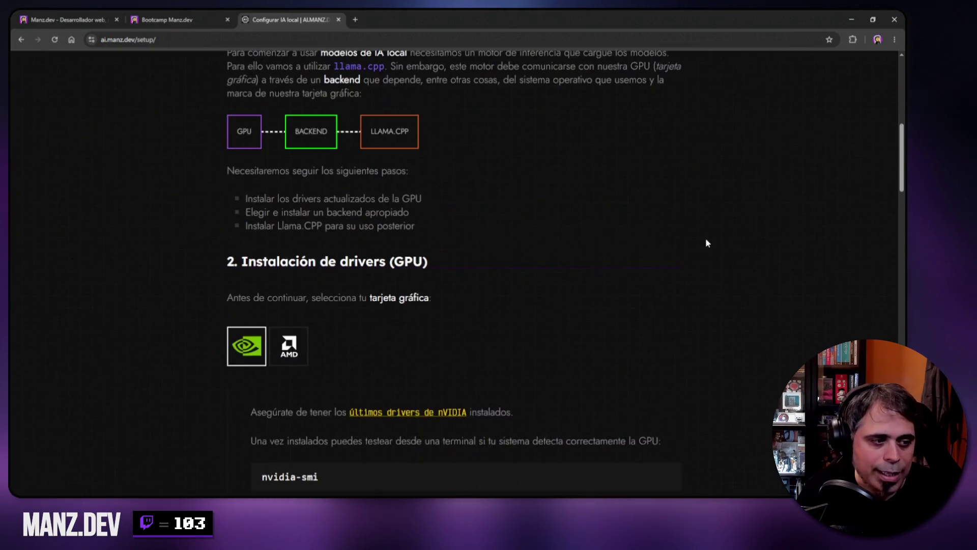
{"action": "scroll", "coordinate": [268, 233], "scroll_direction": "down", "scroll_amount": 4}
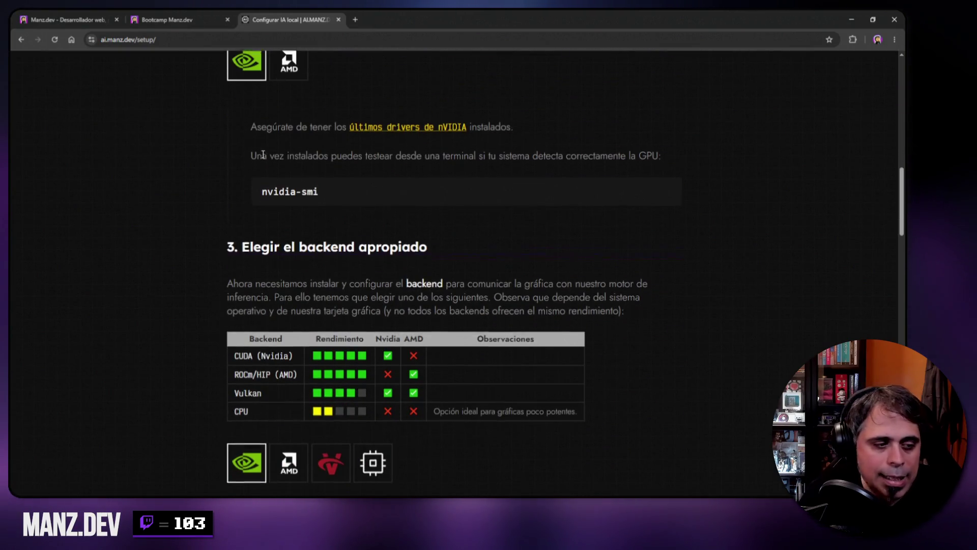
{"action": "scroll", "coordinate": [212, 234], "scroll_direction": "down", "scroll_amount": 1}
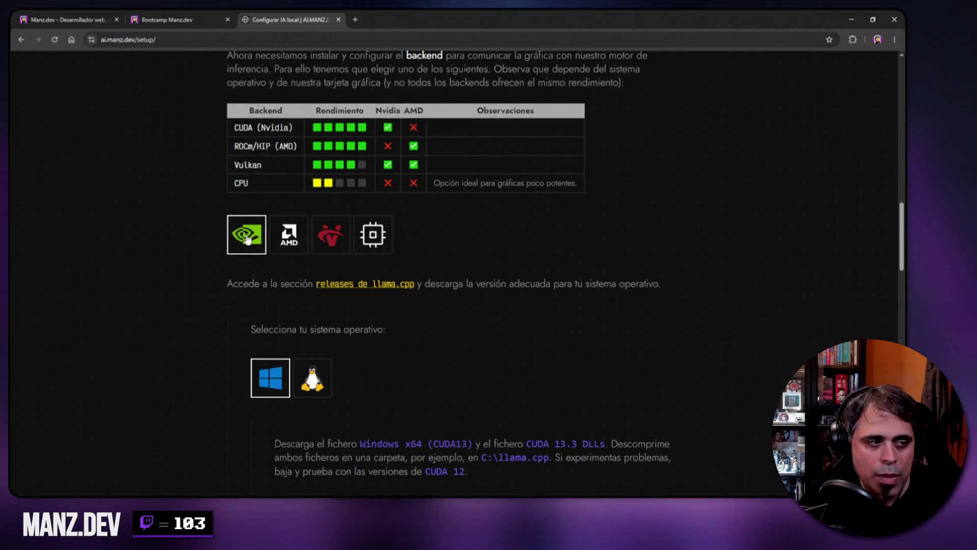
Compare the AMD, Vulkan and CPU backends, then pick NVIDIA with Linux compile steps.
{"action": "left_click", "coordinate": [288, 235]}
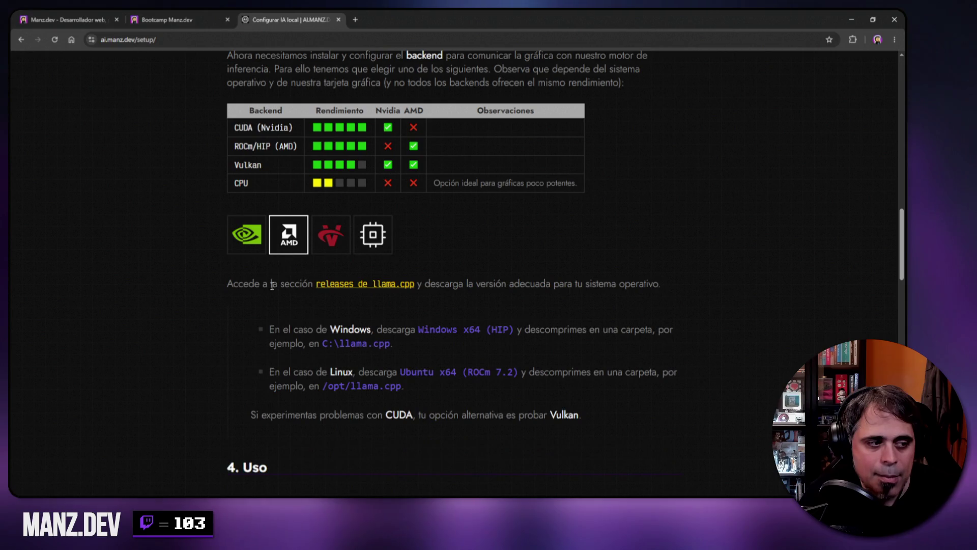
{"action": "left_click", "coordinate": [331, 237]}
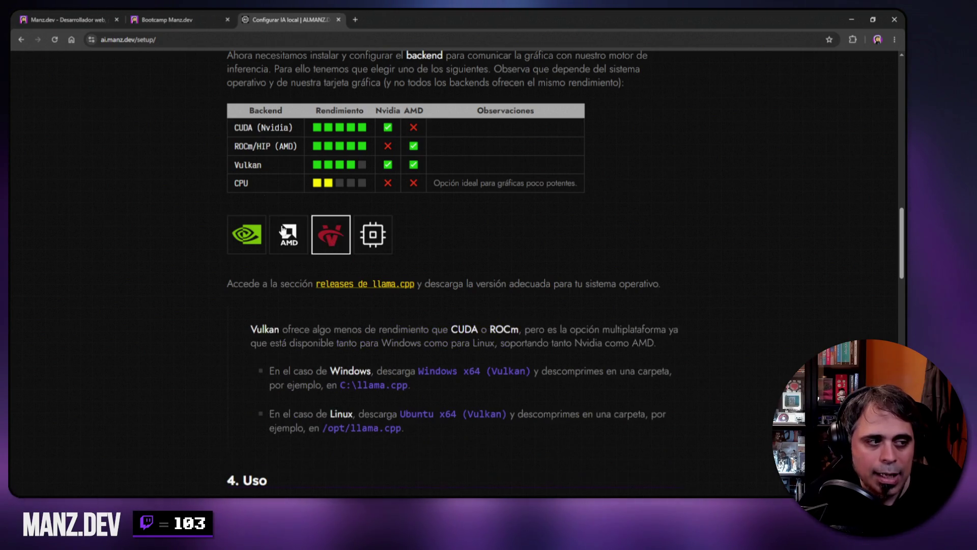
{"action": "left_click", "coordinate": [380, 241]}
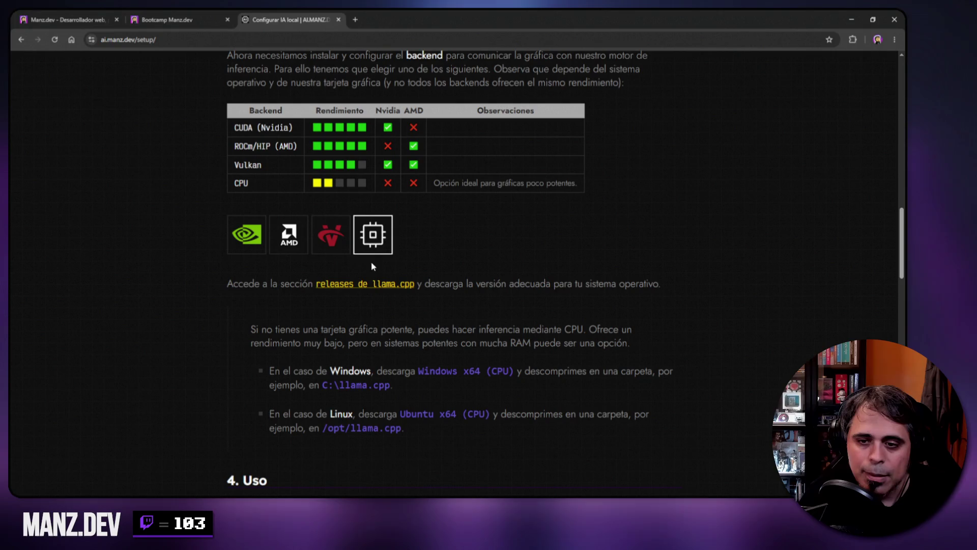
{"action": "left_click", "coordinate": [244, 236]}
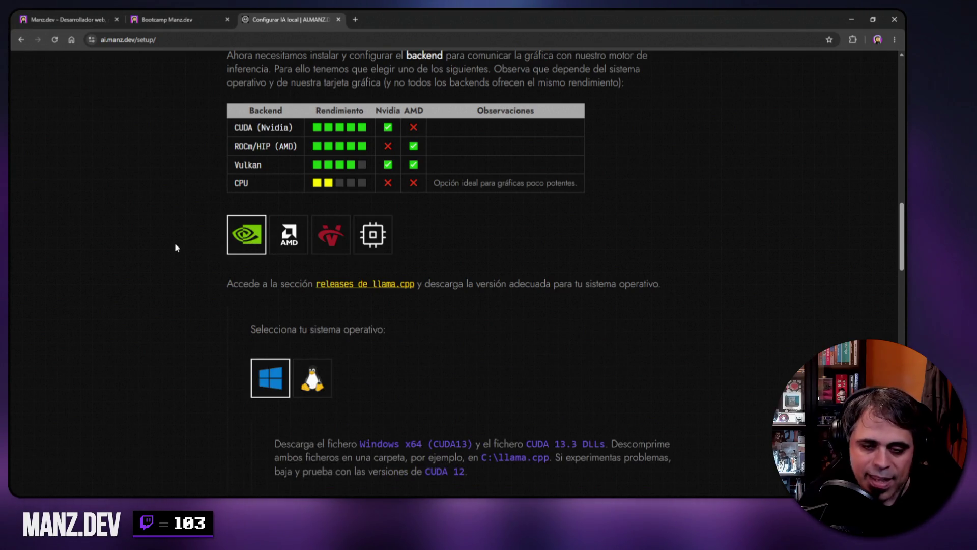
{"action": "scroll", "coordinate": [175, 247], "scroll_direction": "down", "scroll_amount": 3}
{"action": "left_click", "coordinate": [316, 239]}
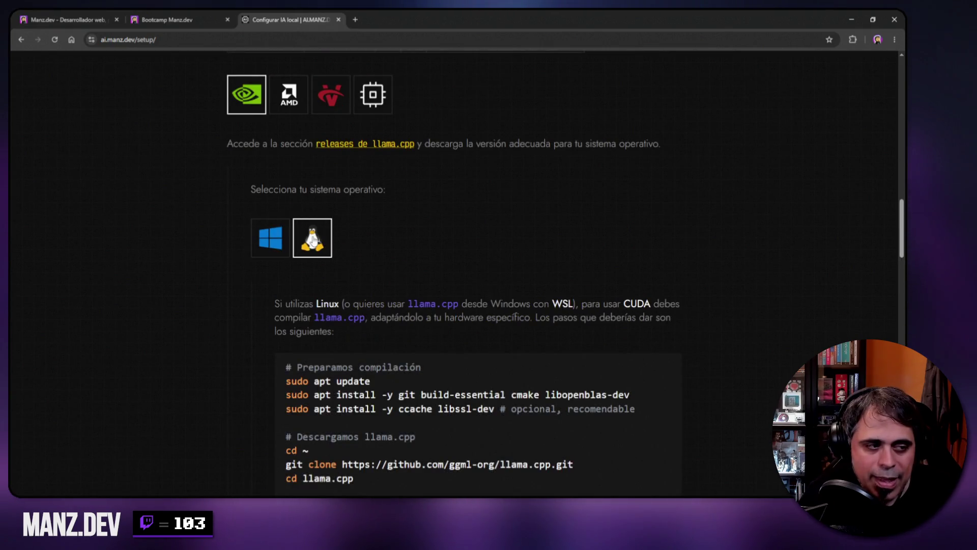
Switch the NVIDIA instructions to Windows: Windows x64 (CUDA13) plus CUDA 13.3 DLLs into C:\llama.cpp.
{"action": "scroll", "coordinate": [283, 250], "scroll_direction": "down", "scroll_amount": 7}
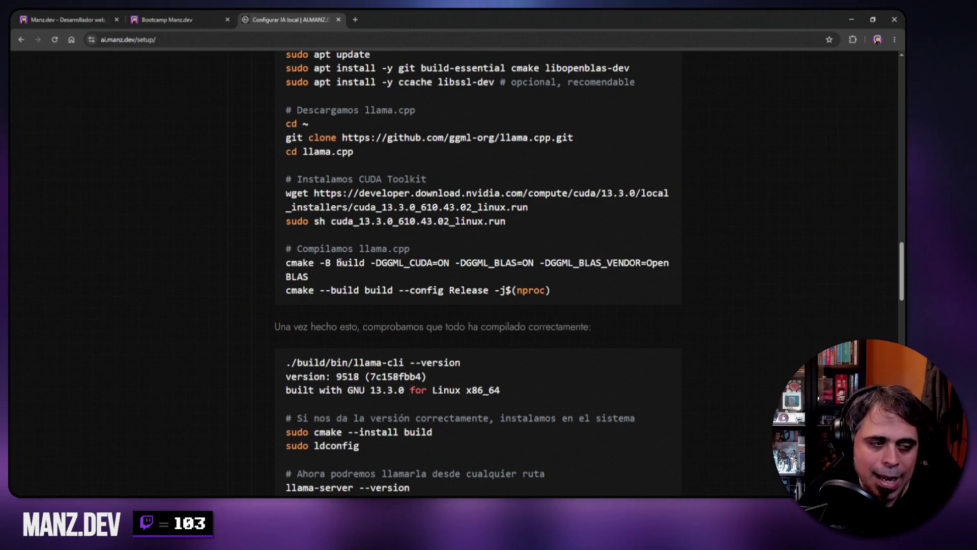
{"action": "scroll", "coordinate": [356, 204], "scroll_direction": "up", "scroll_amount": 4}
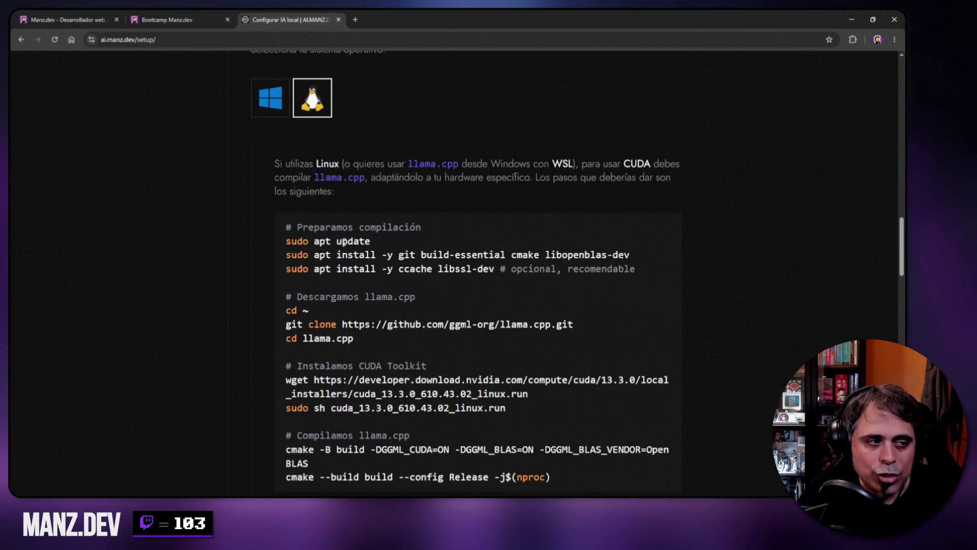
{"action": "left_click", "coordinate": [271, 108]}
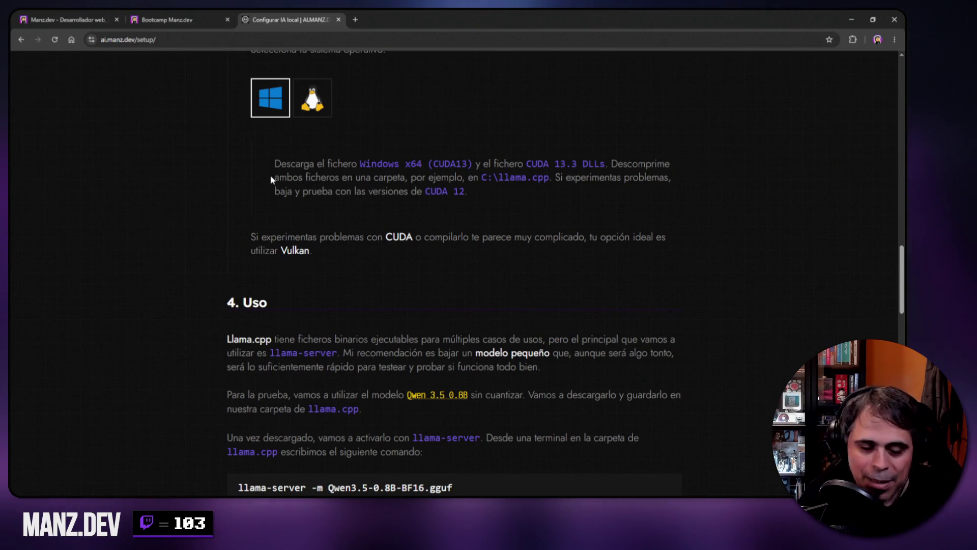
{"action": "scroll", "coordinate": [191, 172], "scroll_direction": "up", "scroll_amount": 5}
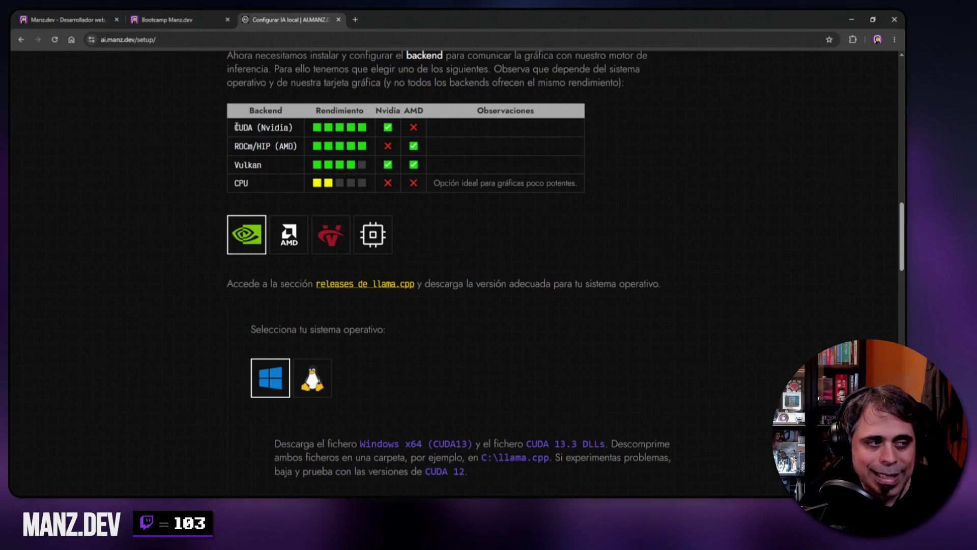
Highlight the CUDA (Nvidia), ROCm/HIP (AMD) and Vulkan backend names in the table.
{"action": "left_click_drag", "start_coordinate": [236, 127], "coordinate": [293, 125]}
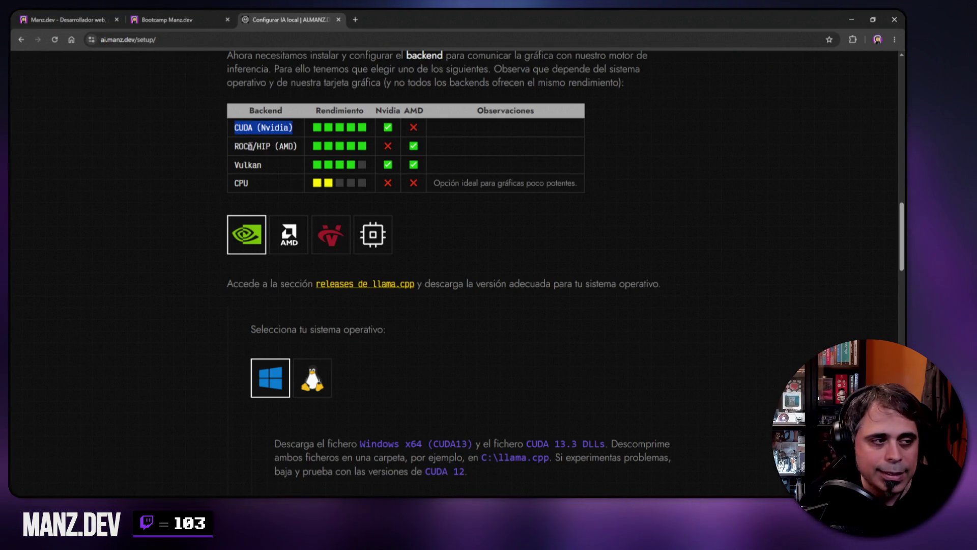
{"action": "left_click_drag", "start_coordinate": [234, 146], "coordinate": [298, 147]}
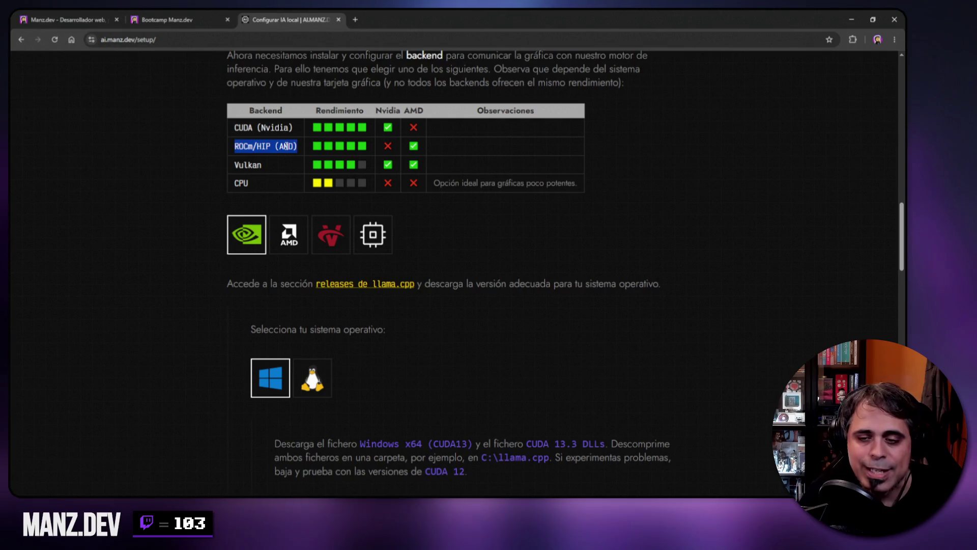
{"action": "mouse_move", "coordinate": [234, 165]}
{"action": "left_mouse_down"}
{"action": "mouse_move", "coordinate": [262, 165]}
{"action": "mouse_move", "coordinate": [249, 183]}
{"action": "left_mouse_up"}
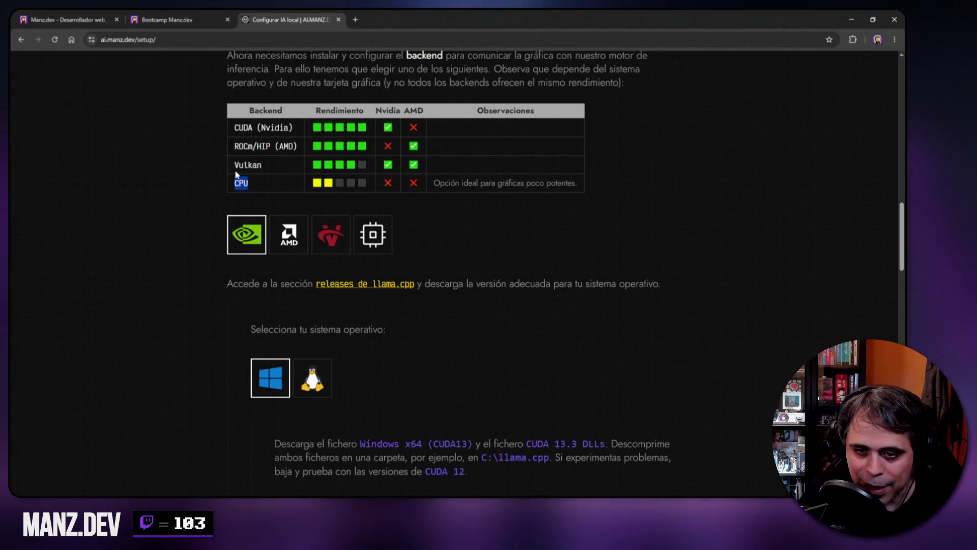
View the AMD, Vulkan and CPU backend instructions, then return to NVIDIA.
{"action": "scroll", "coordinate": [241, 119], "scroll_direction": "down", "scroll_amount": 2}
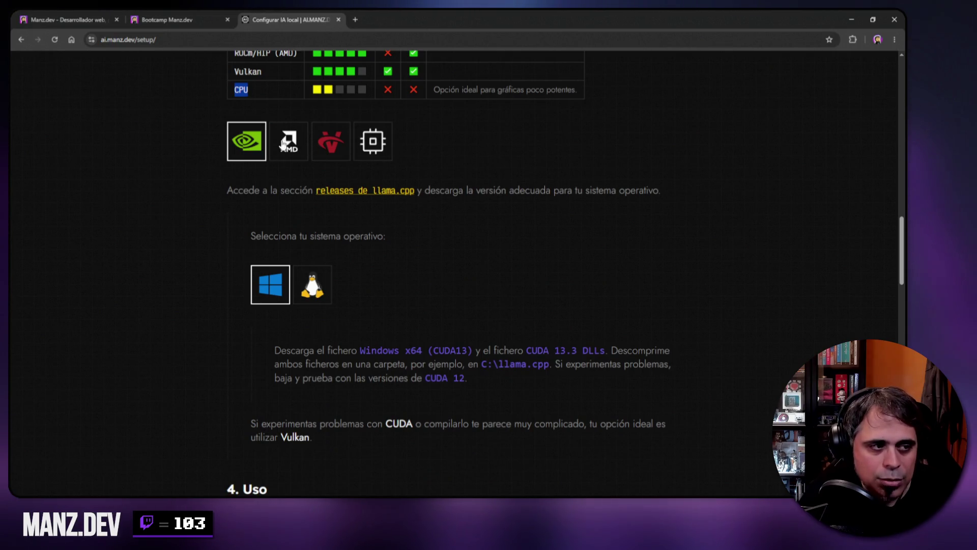
{"action": "left_click", "coordinate": [281, 145]}
{"action": "left_click", "coordinate": [323, 144]}
{"action": "left_click", "coordinate": [360, 147]}
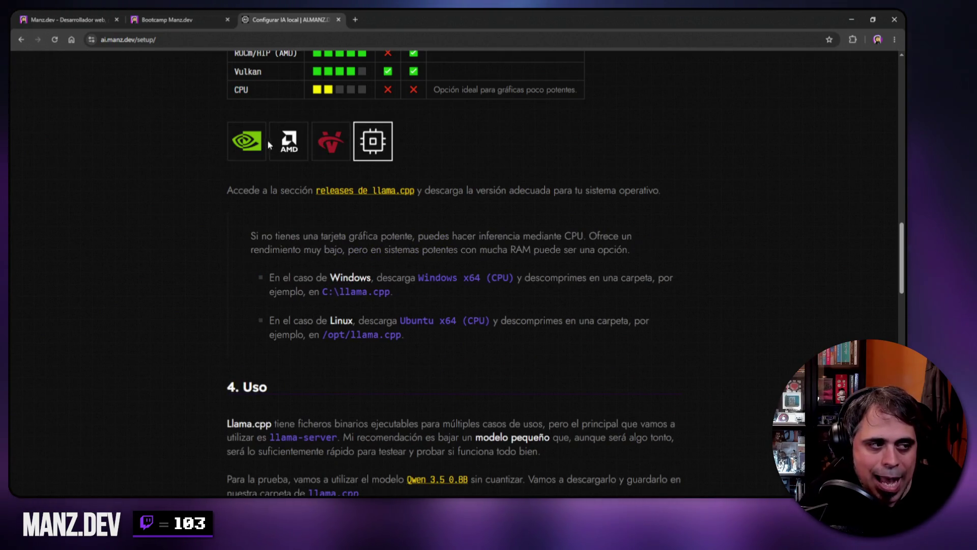
{"action": "left_click", "coordinate": [242, 146]}
Highlight the names of the Windows files to download.
{"action": "scroll", "coordinate": [269, 200], "scroll_direction": "down", "scroll_amount": 3}
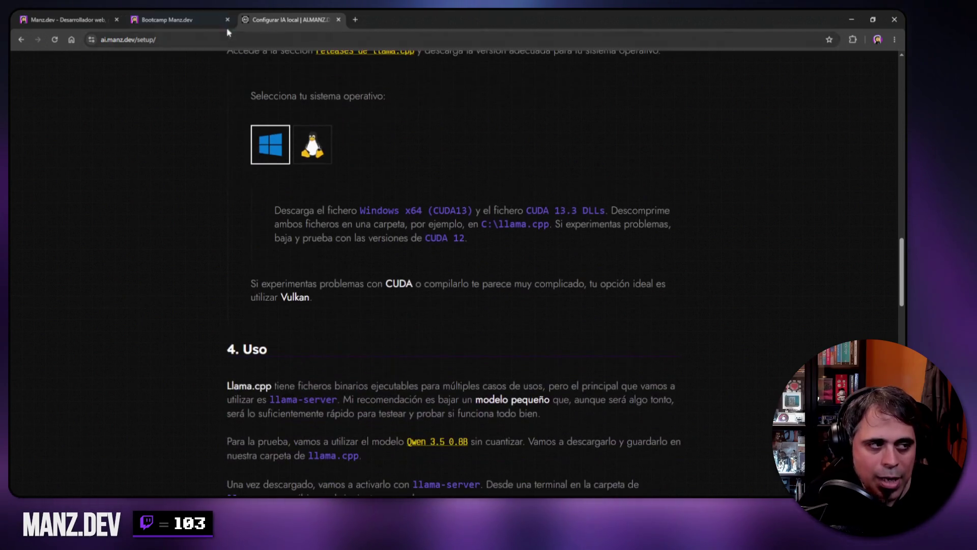
{"action": "scroll", "coordinate": [267, 198], "scroll_direction": "down", "scroll_amount": 1}
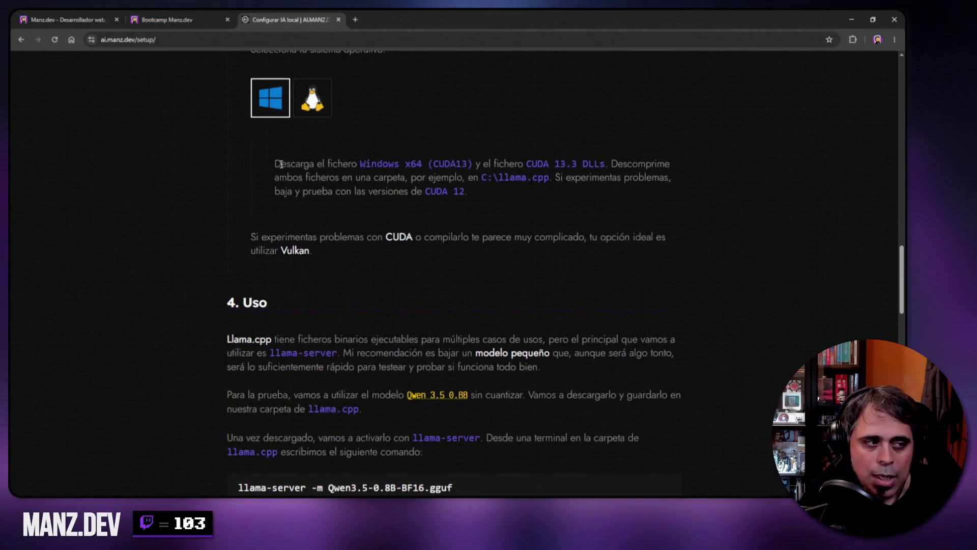
{"action": "left_click_drag", "start_coordinate": [360, 163], "coordinate": [606, 164]}
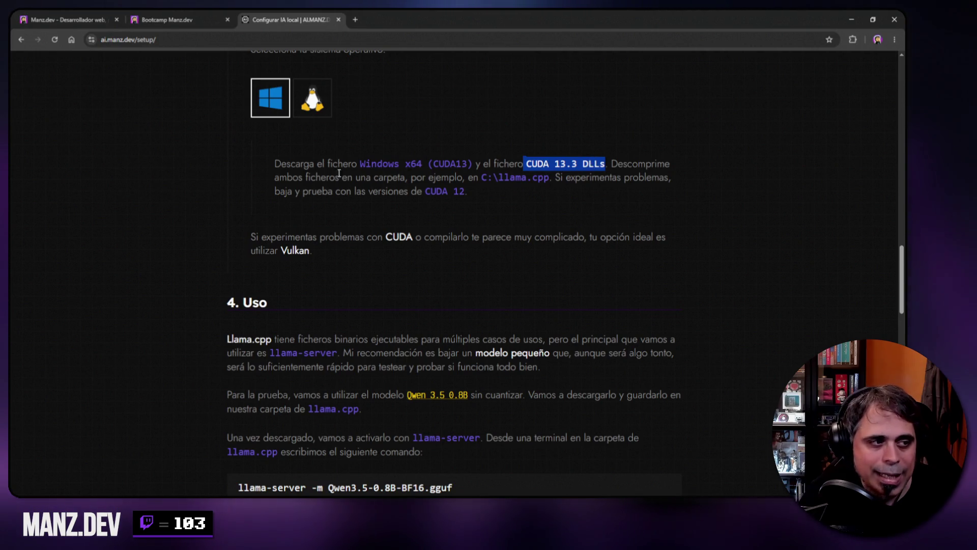
Open the 'releases de llama.cpp' link in a new tab and view it.
{"action": "scroll", "coordinate": [352, 155], "scroll_direction": "up", "scroll_amount": 3}
{"action": "right_click", "coordinate": [360, 147]}
{"action": "left_click", "coordinate": [385, 153]}
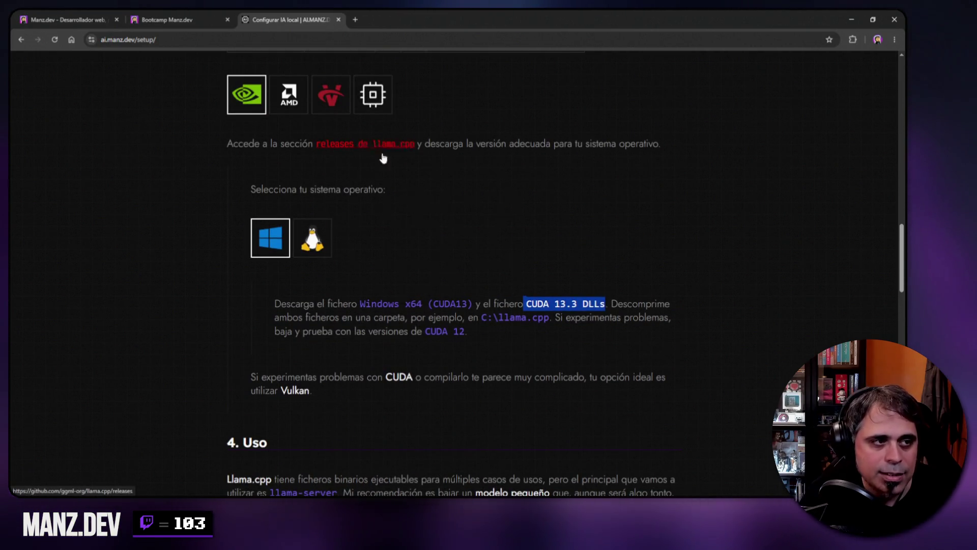
{"action": "left_click", "coordinate": [384, 16]}
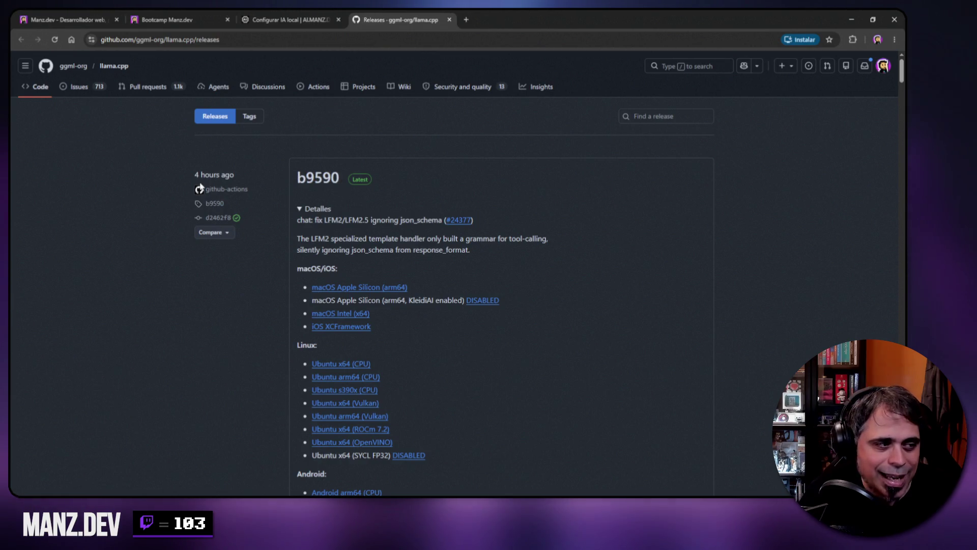
Note the b9590 release date, mark CUDA13 in the guide, then scroll to the Windows downloads.
{"action": "mouse_move", "coordinate": [209, 176]}
{"action": "left_mouse_down"}
{"action": "mouse_move", "coordinate": [236, 177]}
{"action": "mouse_move", "coordinate": [194, 176]}
{"action": "left_mouse_up"}
{"action": "scroll", "coordinate": [382, 245], "scroll_direction": "down", "scroll_amount": 2}
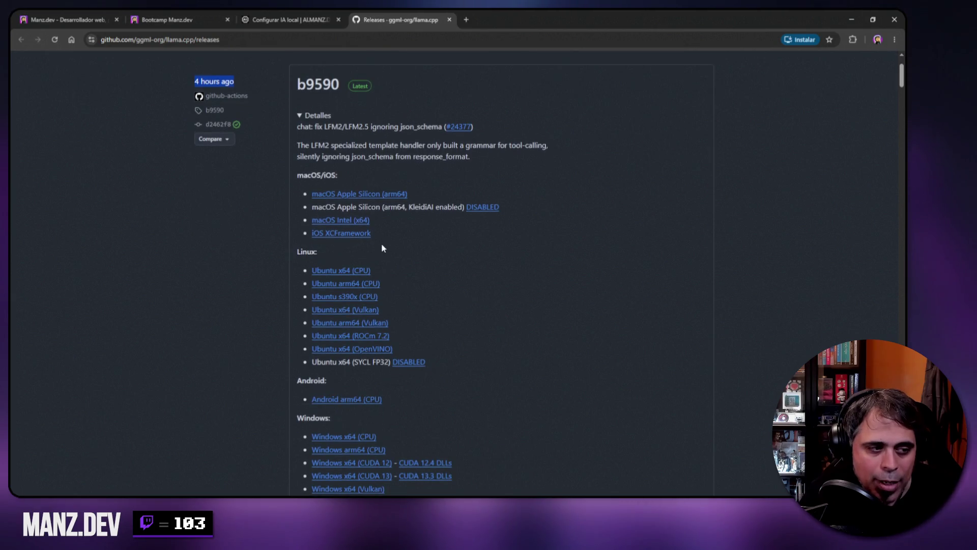
{"action": "scroll", "coordinate": [382, 248], "scroll_direction": "down", "scroll_amount": 2}
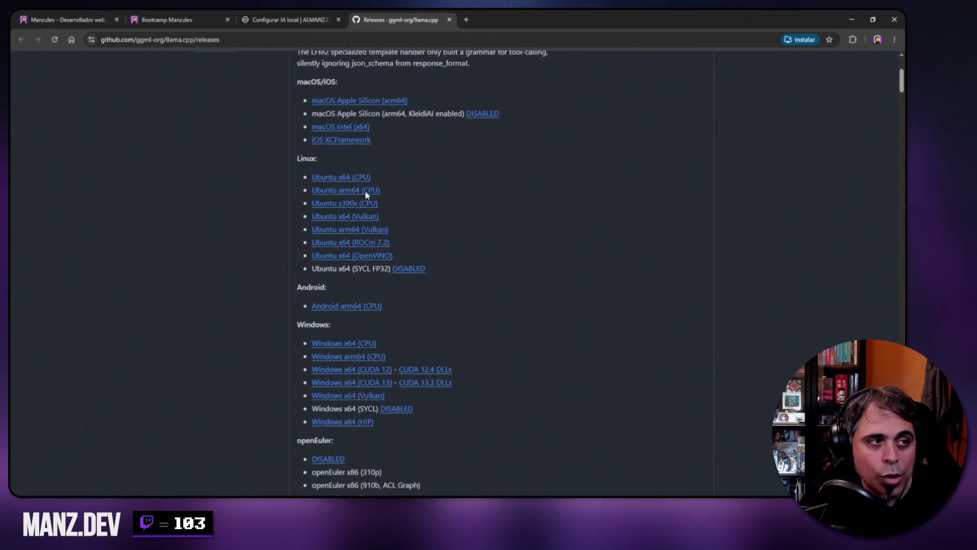
{"action": "key", "text": "ctrl+shift+Tab"}
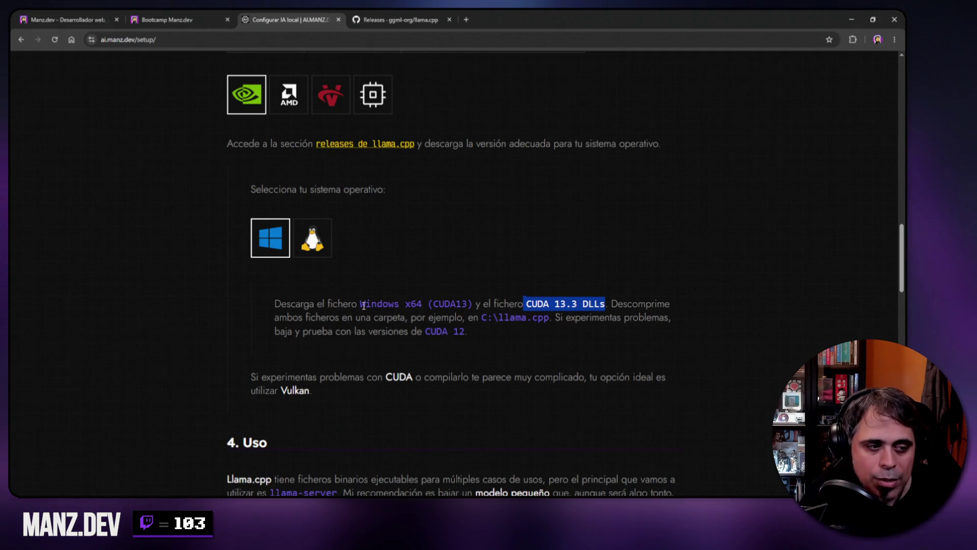
{"action": "left_click_drag", "start_coordinate": [433, 303], "coordinate": [467, 303]}
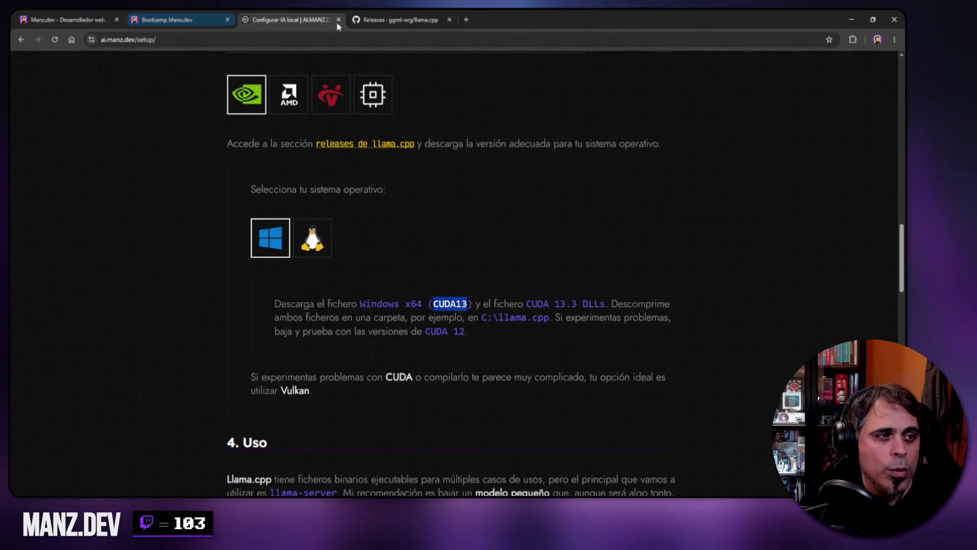
{"action": "left_click", "coordinate": [382, 20]}
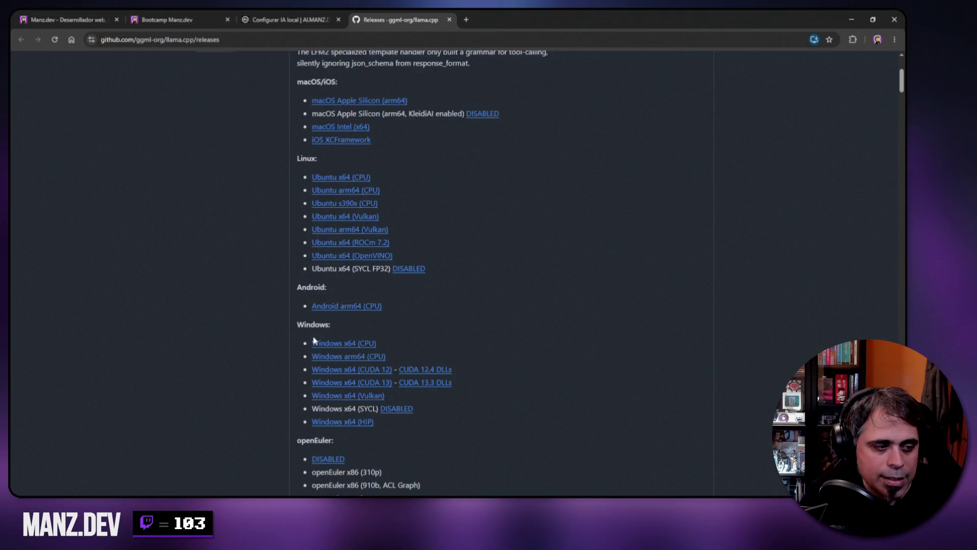
{"action": "scroll", "coordinate": [313, 340], "scroll_direction": "down", "scroll_amount": 2}
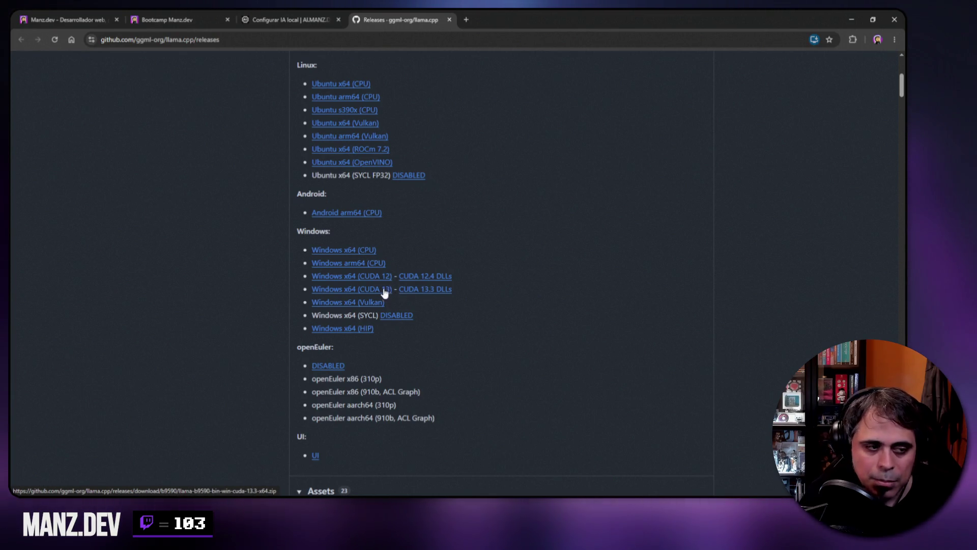
Close the releases tab and mark the C:\llama.cpp path and the CUDA problems sentence.
{"action": "left_click", "coordinate": [449, 20]}
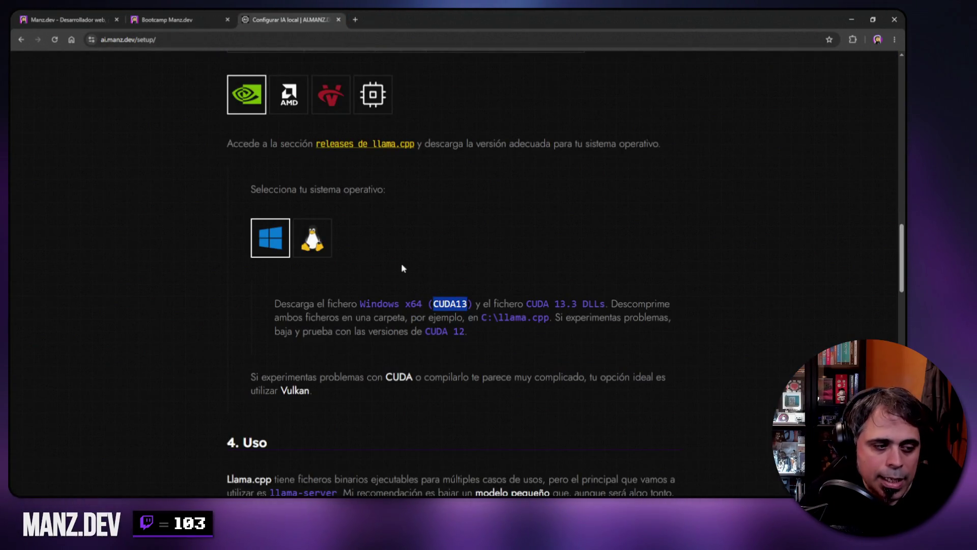
{"action": "scroll", "coordinate": [536, 289], "scroll_direction": "down", "scroll_amount": 1}
{"action": "left_click_drag", "start_coordinate": [482, 270], "coordinate": [550, 273]}
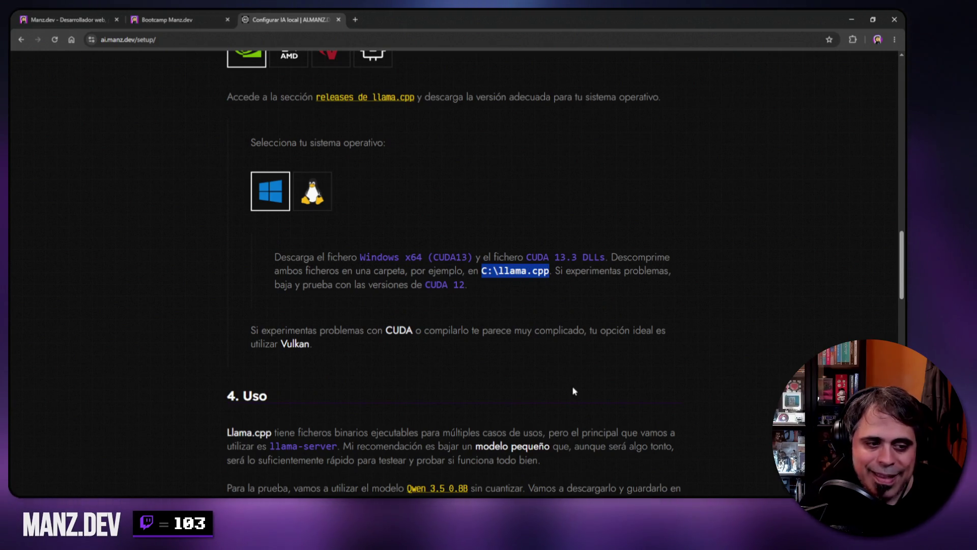
{"action": "mouse_move", "coordinate": [254, 330]}
{"action": "left_mouse_down"}
{"action": "mouse_move", "coordinate": [515, 334]}
{"action": "mouse_move", "coordinate": [633, 347]}
{"action": "left_mouse_up"}
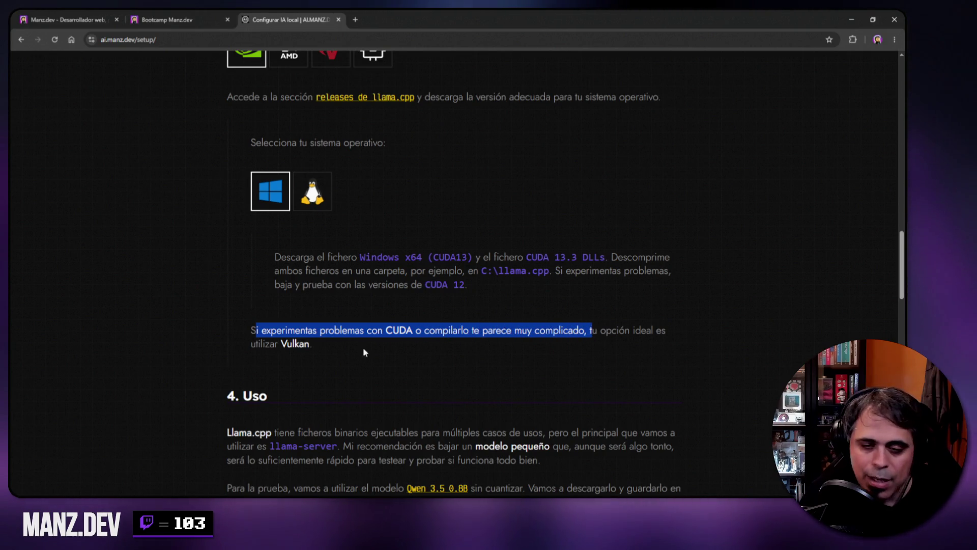
{"action": "scroll", "coordinate": [206, 298], "scroll_direction": "down", "scroll_amount": 2}
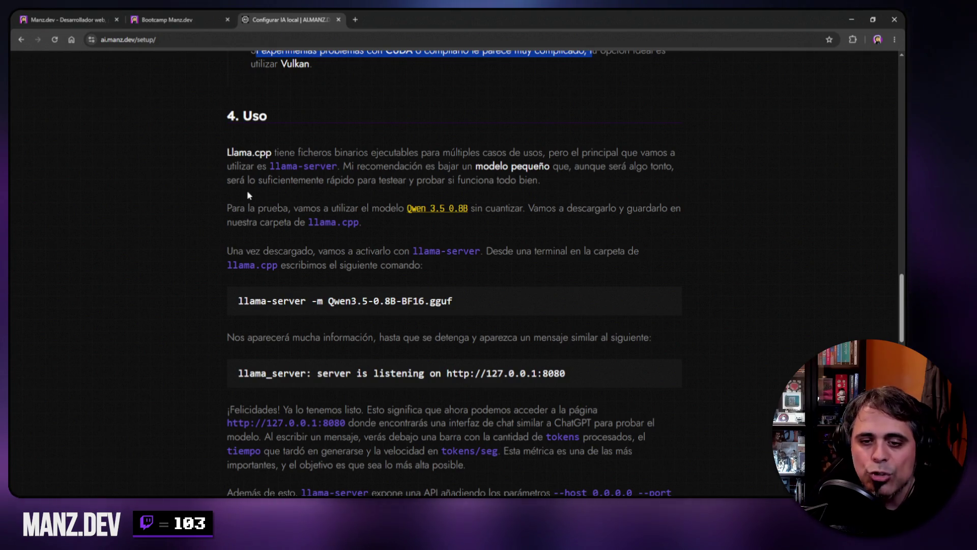
{"action": "key", "text": "alt+Tab"}
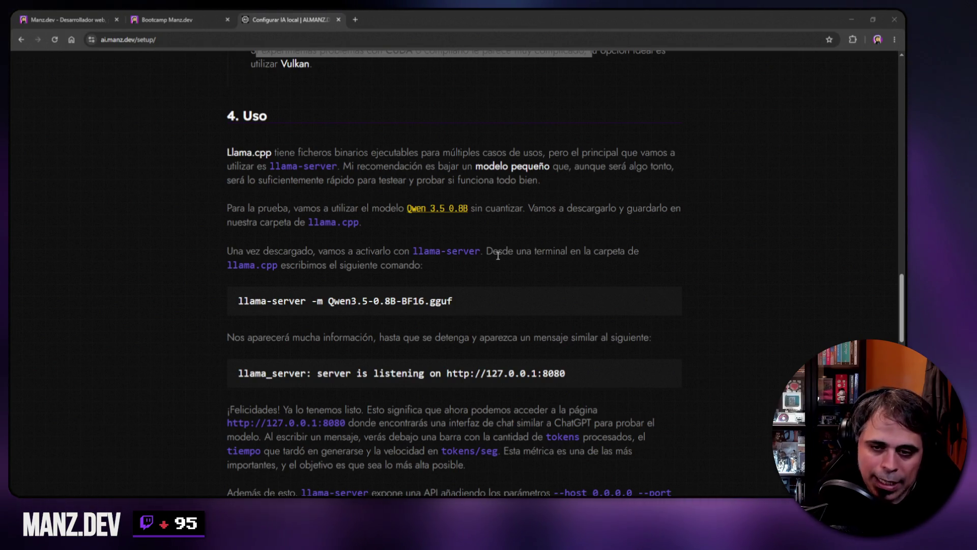
{"action": "scroll", "coordinate": [498, 256], "scroll_direction": "up", "scroll_amount": 20}
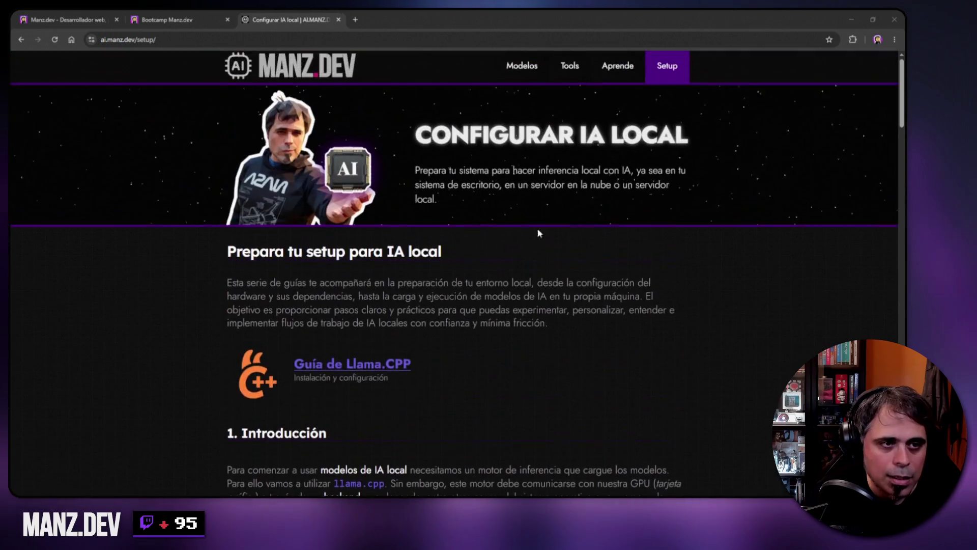
{"action": "left_click", "coordinate": [573, 65]}
{"action": "scroll", "coordinate": [466, 186], "scroll_direction": "down", "scroll_amount": 3}
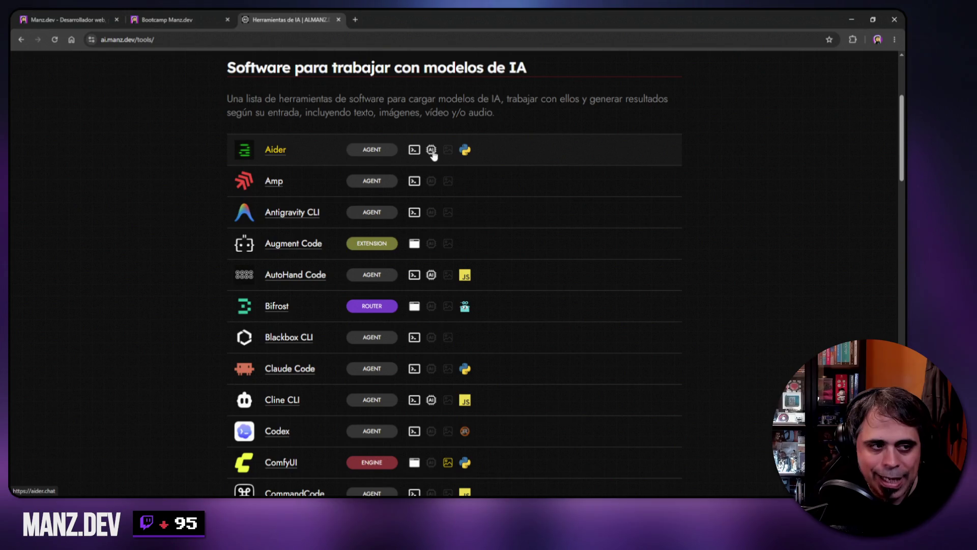
{"action": "mouse_move", "coordinate": [432, 155]}
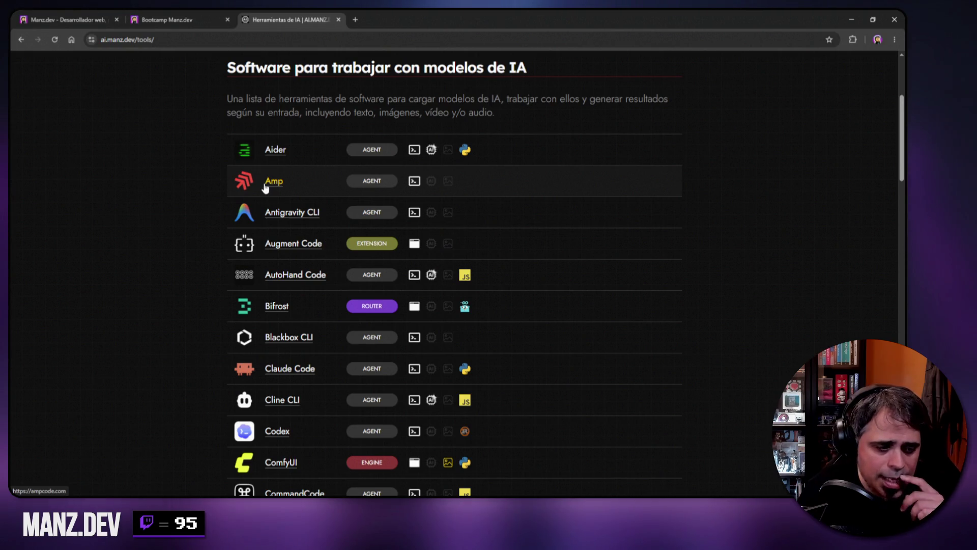
{"action": "scroll", "coordinate": [418, 136], "scroll_direction": "up", "scroll_amount": 4}
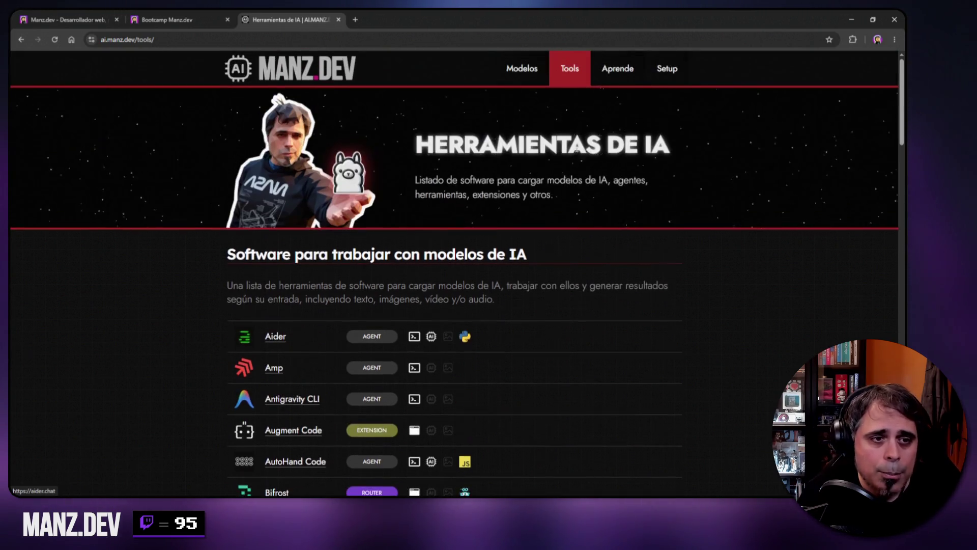
{"action": "left_click", "coordinate": [663, 74]}
{"action": "scroll", "coordinate": [575, 200], "scroll_direction": "down", "scroll_amount": 10}
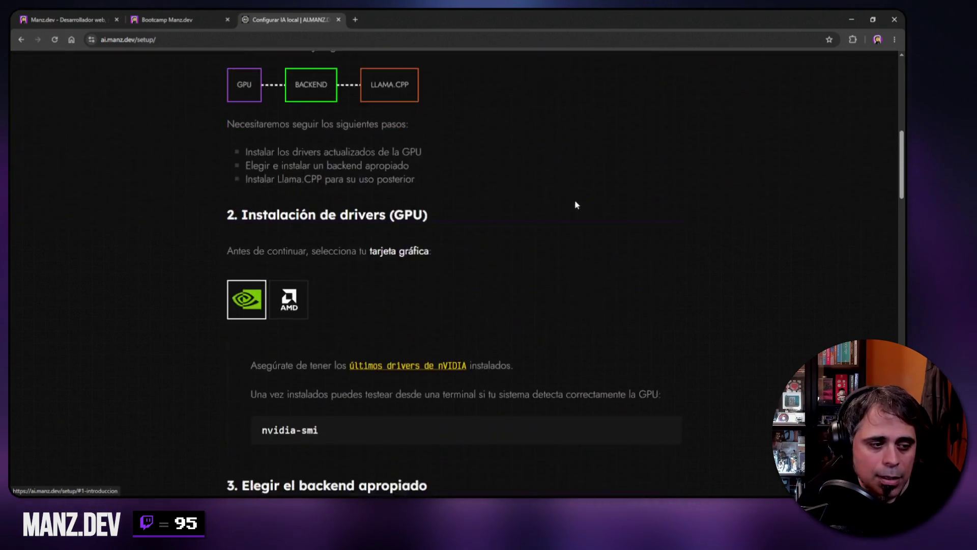
Select the llama-server script lines from -m to --port 8999 and through --mlock.
{"action": "scroll", "coordinate": [549, 202], "scroll_direction": "down", "scroll_amount": 10}
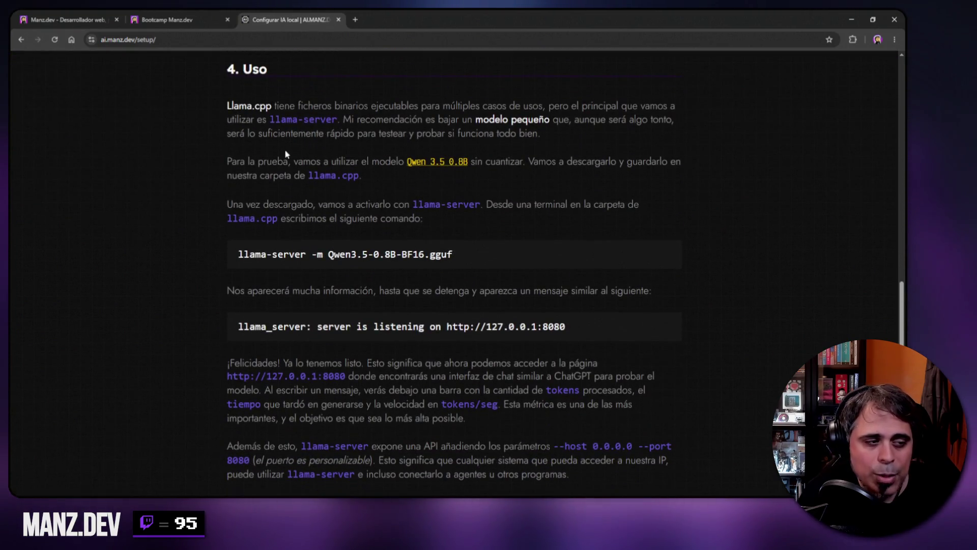
{"action": "scroll", "coordinate": [356, 275], "scroll_direction": "down", "scroll_amount": 5}
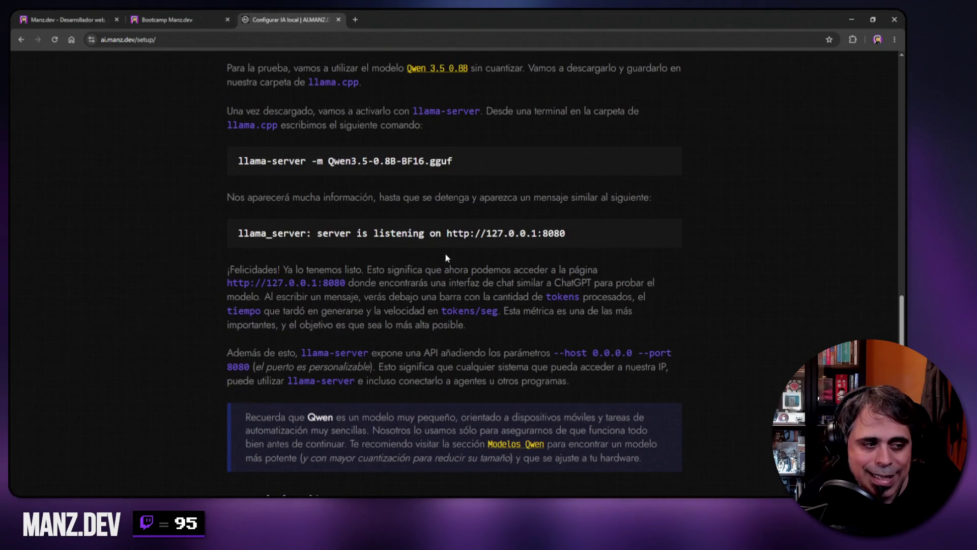
{"action": "scroll", "coordinate": [309, 258], "scroll_direction": "down", "scroll_amount": 5}
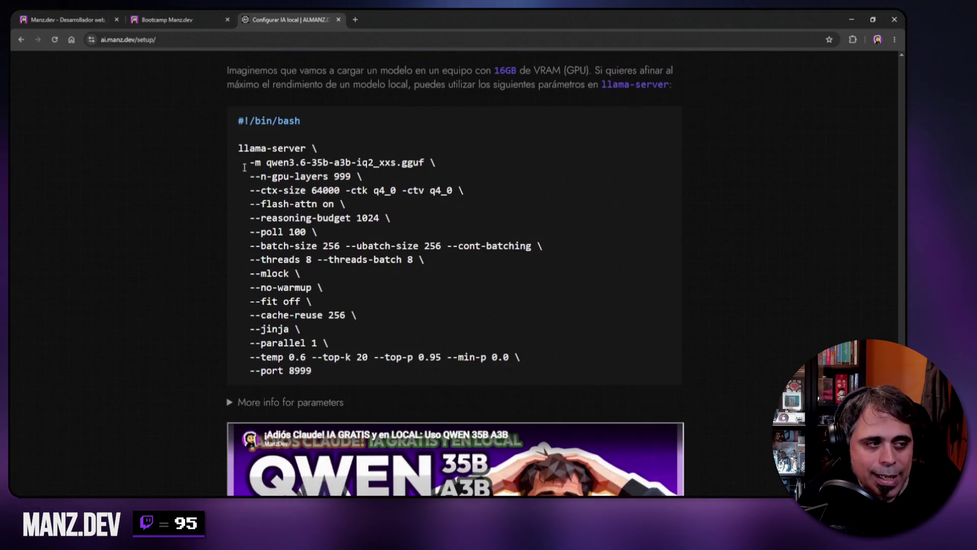
{"action": "mouse_move", "coordinate": [250, 161]}
{"action": "left_mouse_down"}
{"action": "mouse_move", "coordinate": [301, 246]}
{"action": "mouse_move", "coordinate": [333, 364]}
{"action": "left_mouse_up"}
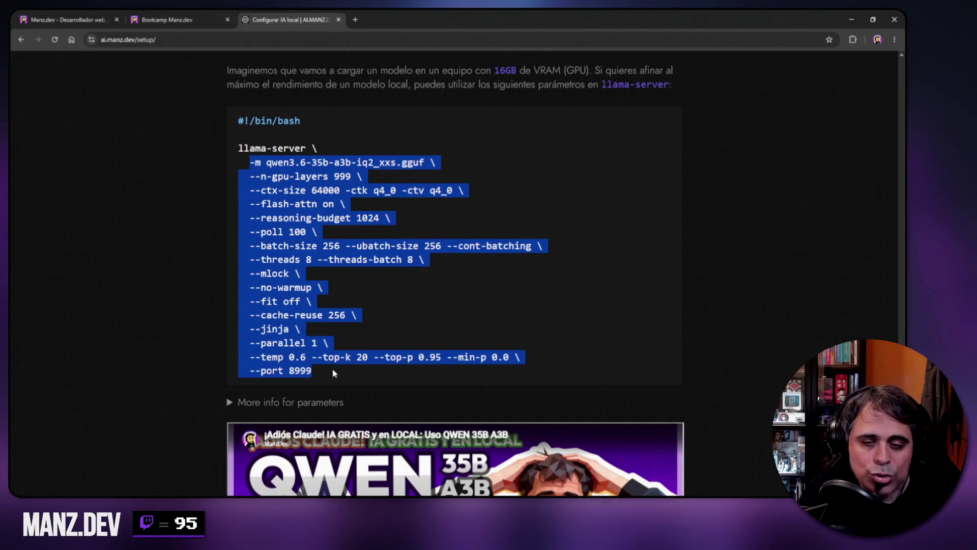
{"action": "left_click", "coordinate": [321, 366]}
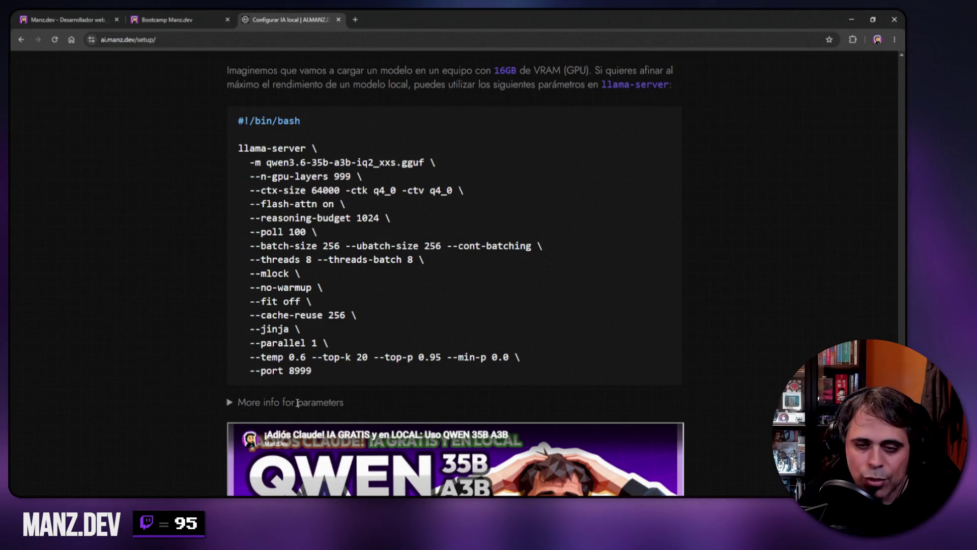
{"action": "left_click_drag", "start_coordinate": [238, 148], "coordinate": [325, 356]}
{"action": "left_click", "coordinate": [329, 202]}
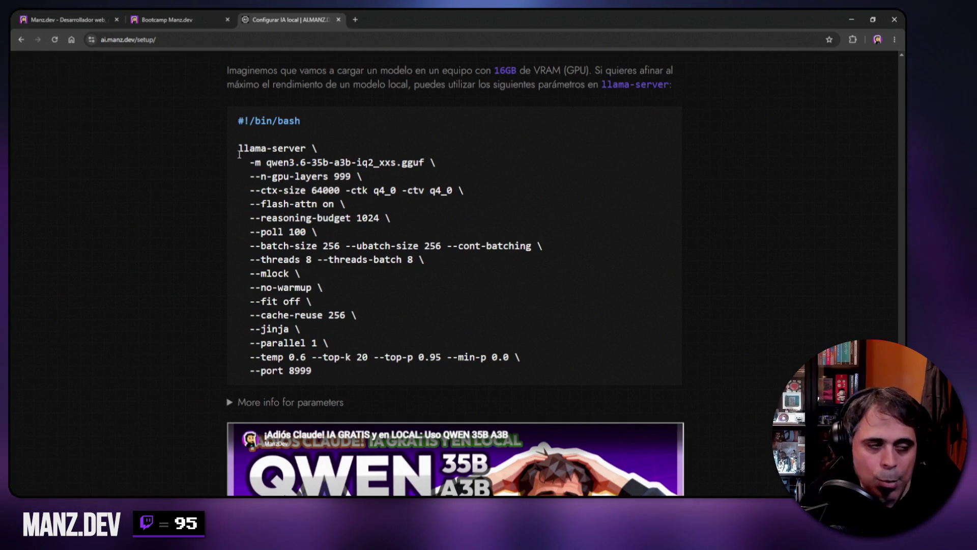
Mark llama-server, the qwen3.6-35b-a3b-iq2_xxs.gguf model, ctx-size 64000 and flash-attn, then expand parameter info.
{"action": "left_click_drag", "start_coordinate": [239, 147], "coordinate": [308, 147]}
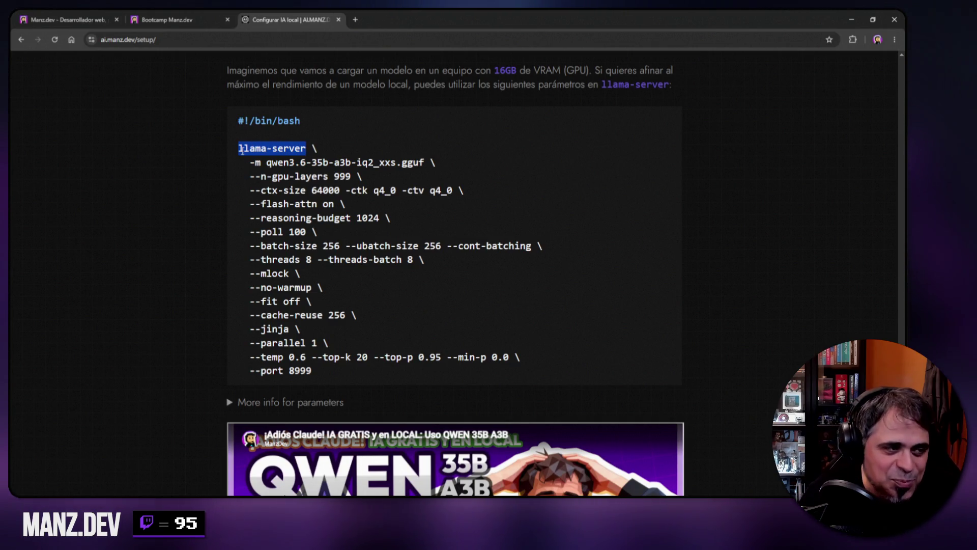
{"action": "left_click_drag", "start_coordinate": [249, 162], "coordinate": [426, 162]}
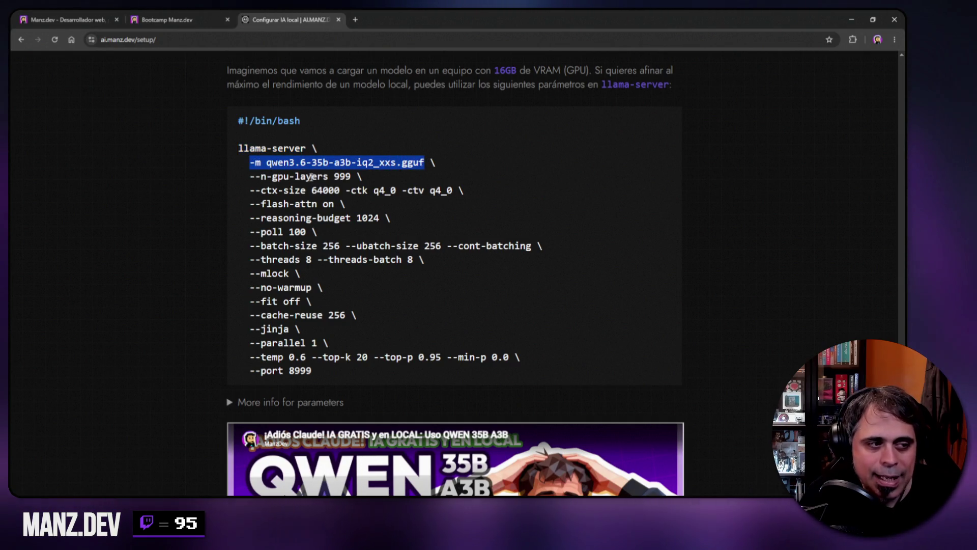
{"action": "left_click_drag", "start_coordinate": [261, 190], "coordinate": [341, 190]}
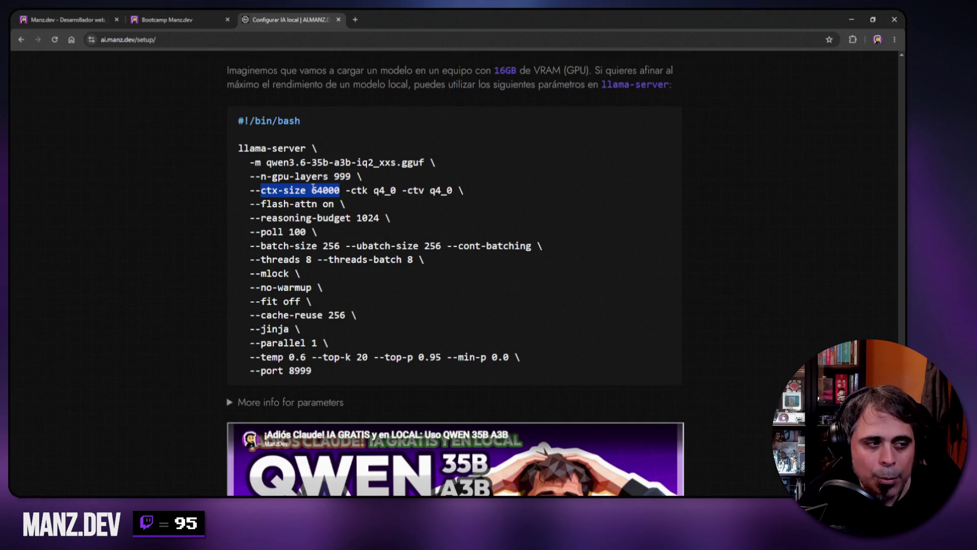
{"action": "left_click_drag", "start_coordinate": [425, 162], "coordinate": [269, 166]}
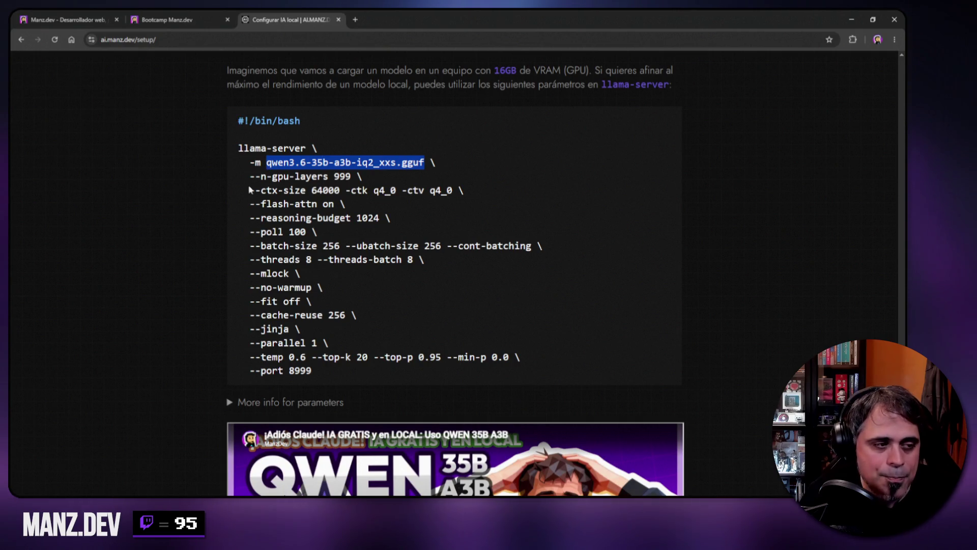
{"action": "left_click_drag", "start_coordinate": [261, 203], "coordinate": [318, 203]}
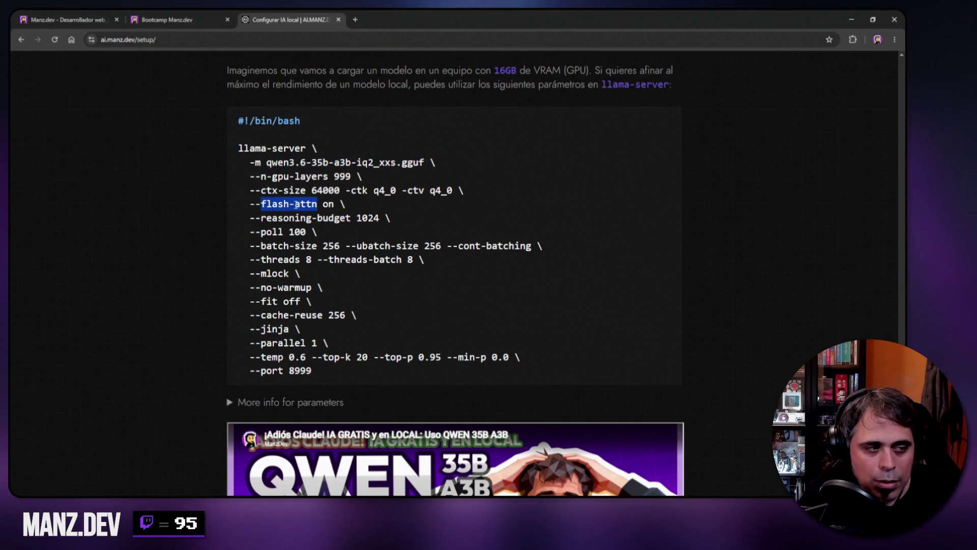
{"action": "scroll", "coordinate": [292, 207], "scroll_direction": "down", "scroll_amount": 2}
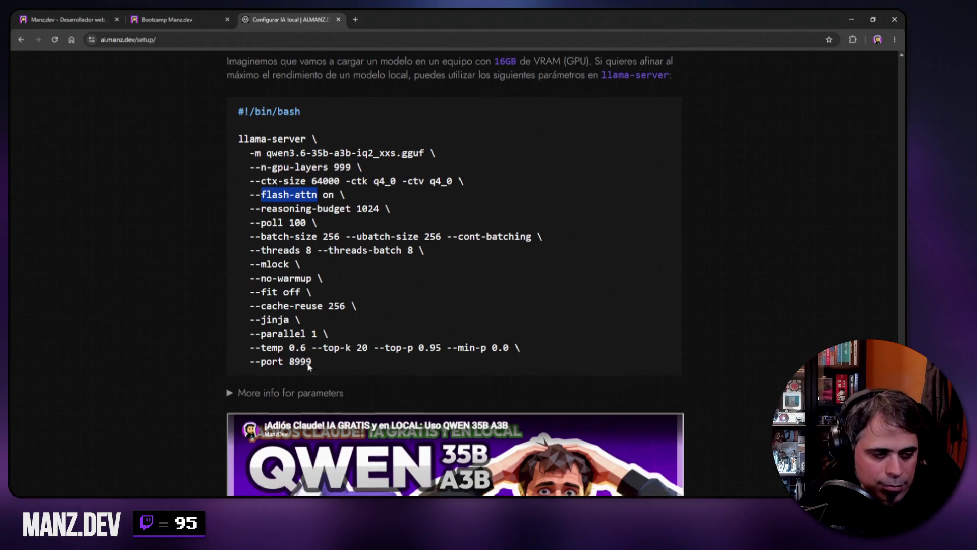
{"action": "left_click", "coordinate": [232, 264]}
Mark the reasoning-budget parameter description, then collapse the parameters explanation table.
{"action": "scroll", "coordinate": [418, 271], "scroll_direction": "down", "scroll_amount": 2}
{"action": "scroll", "coordinate": [419, 271], "scroll_direction": "down", "scroll_amount": 1}
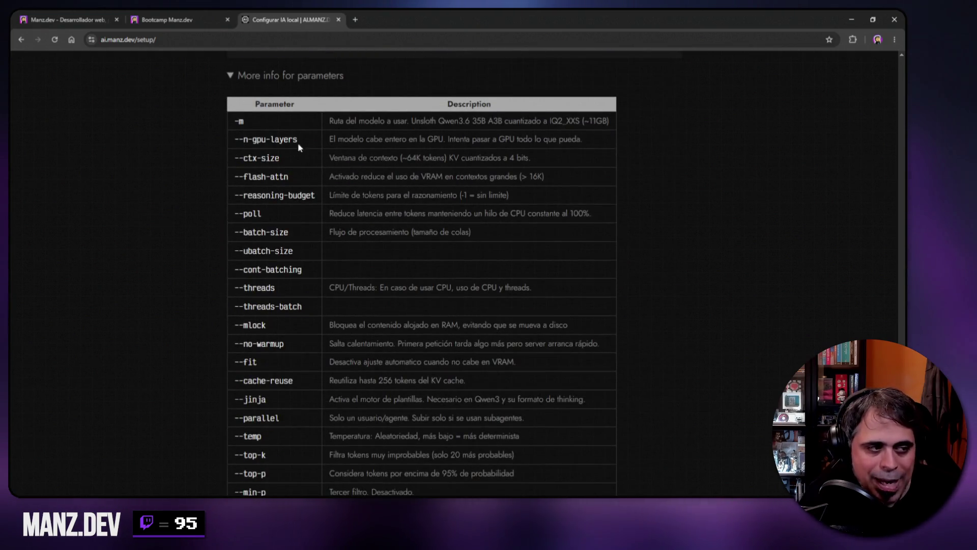
{"action": "left_click_drag", "start_coordinate": [329, 177], "coordinate": [533, 177]}
{"action": "left_click_drag", "start_coordinate": [333, 195], "coordinate": [452, 196]}
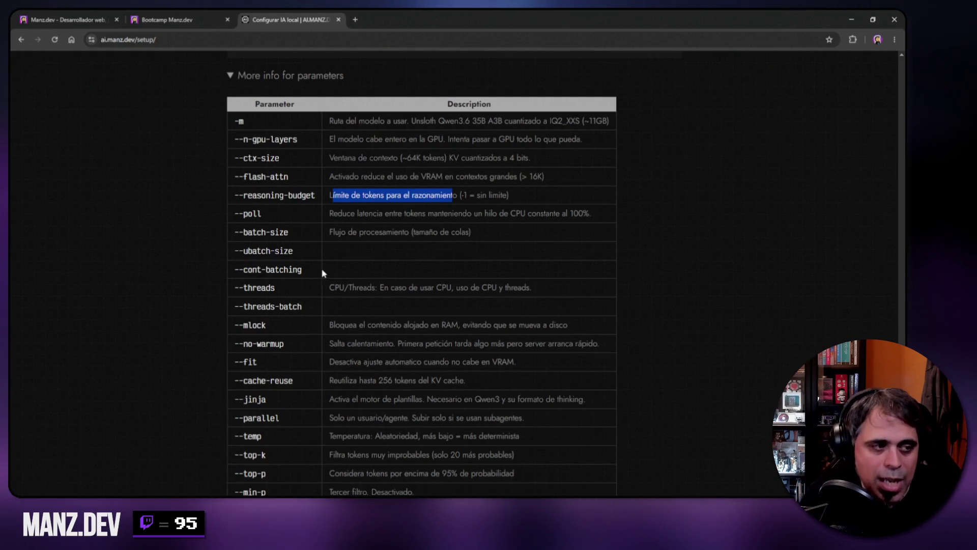
{"action": "scroll", "coordinate": [274, 295], "scroll_direction": "up", "scroll_amount": 5}
{"action": "left_click", "coordinate": [275, 307]}
Select the whole llama-server command and then deselect it.
{"action": "scroll", "coordinate": [323, 282], "scroll_direction": "up", "scroll_amount": 5}
{"action": "scroll", "coordinate": [328, 377], "scroll_direction": "down", "scroll_amount": 4}
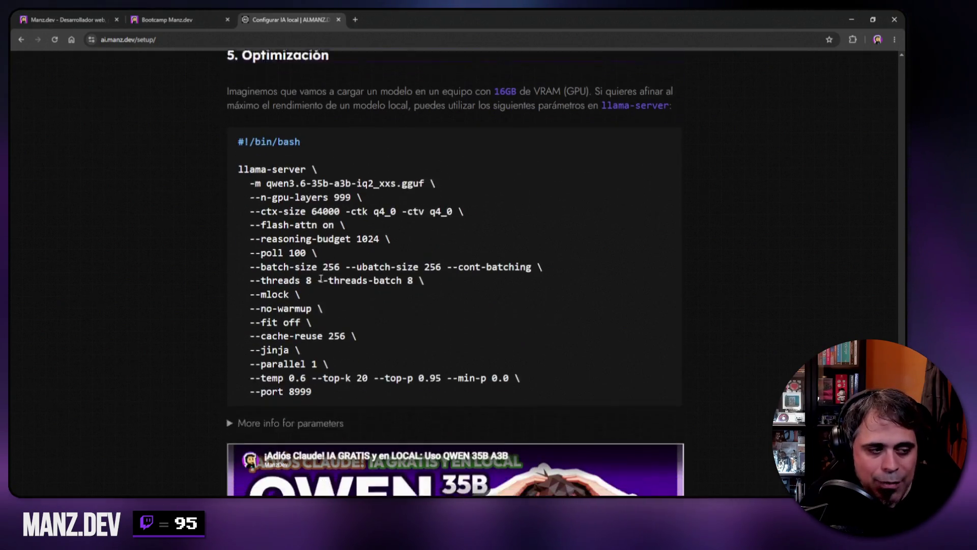
{"action": "mouse_move", "coordinate": [328, 377]}
{"action": "left_mouse_down"}
{"action": "mouse_move", "coordinate": [239, 340]}
{"action": "mouse_move", "coordinate": [238, 137]}
{"action": "left_mouse_up"}
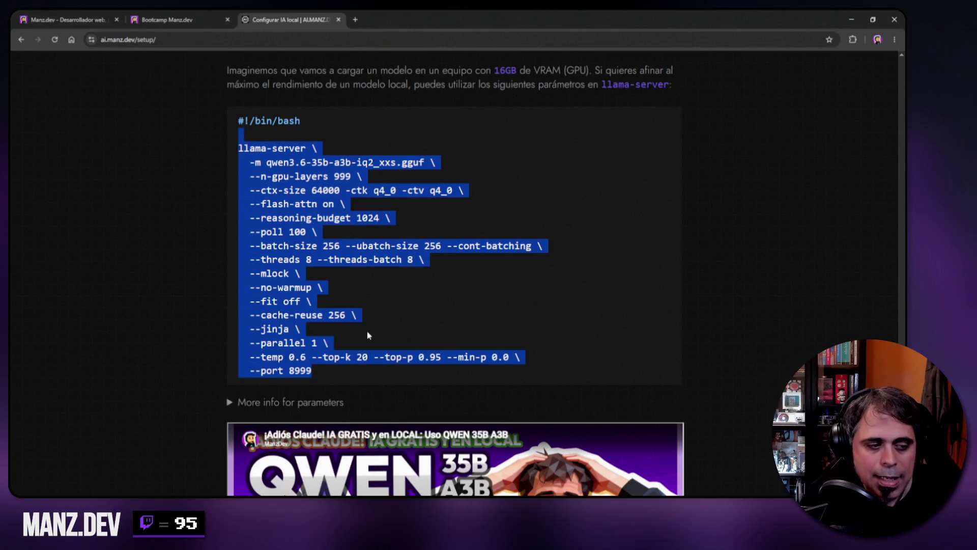
{"action": "left_click", "coordinate": [362, 354]}
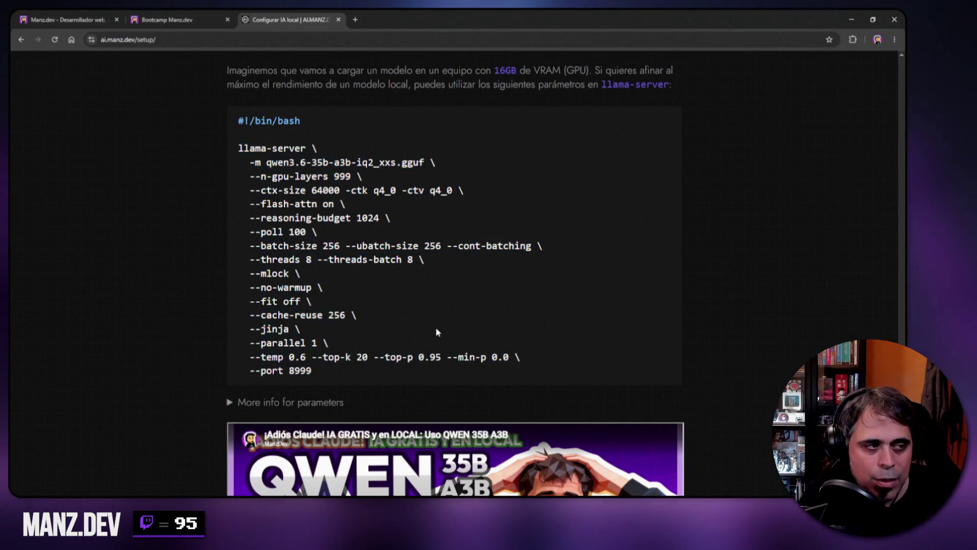
Scroll back to the top of the guide and open a new empty browser tab.
{"action": "scroll", "coordinate": [208, 260], "scroll_direction": "up", "scroll_amount": 5}
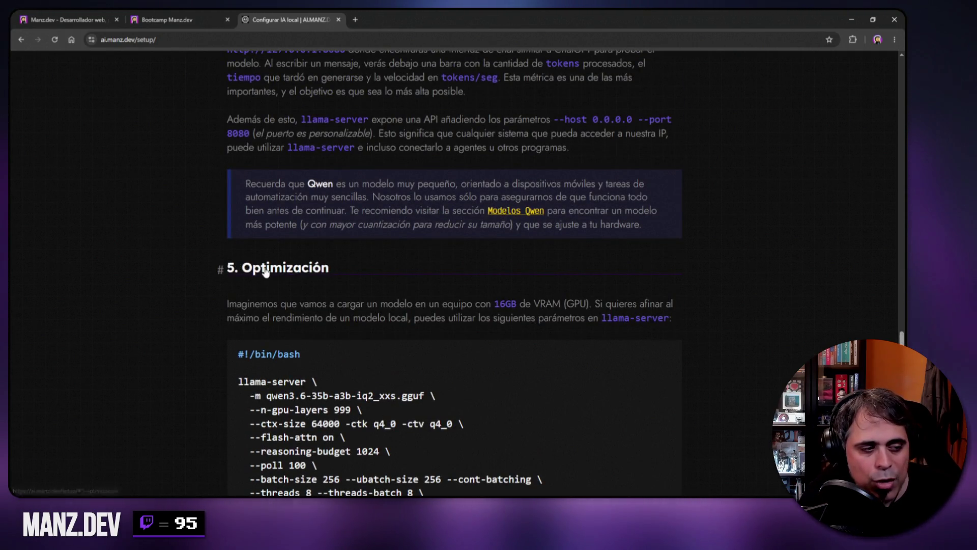
{"action": "scroll", "coordinate": [172, 241], "scroll_direction": "up", "scroll_amount": 4}
{"action": "scroll", "coordinate": [172, 240], "scroll_direction": "up", "scroll_amount": 20}
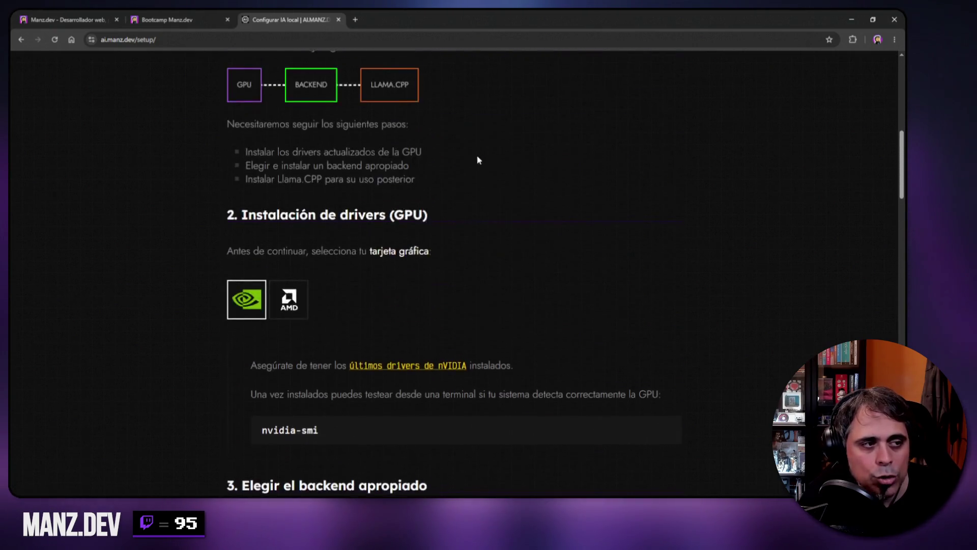
{"action": "scroll", "coordinate": [475, 154], "scroll_direction": "up", "scroll_amount": 1}
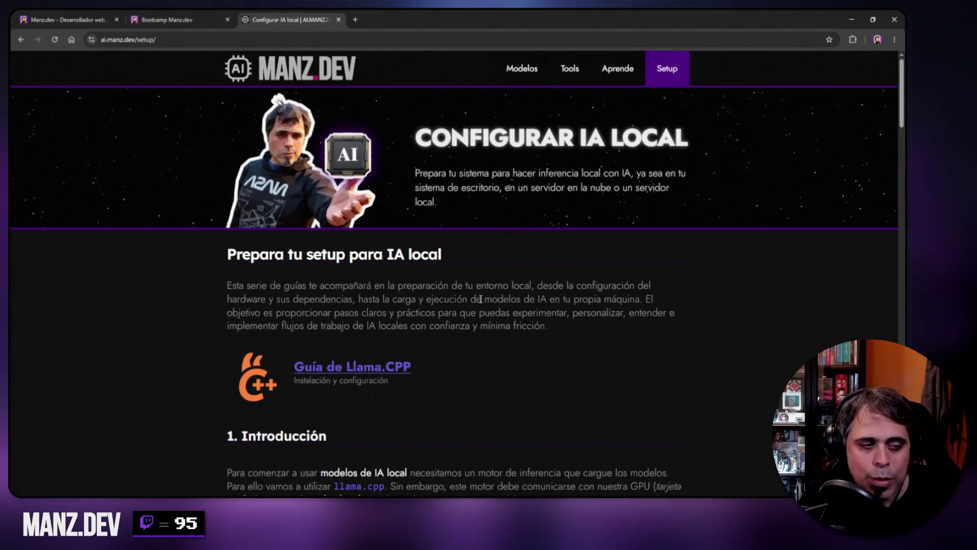
{"action": "scroll", "coordinate": [533, 359], "scroll_direction": "down", "scroll_amount": 1}
{"action": "scroll", "coordinate": [533, 359], "scroll_direction": "down", "scroll_amount": 20}
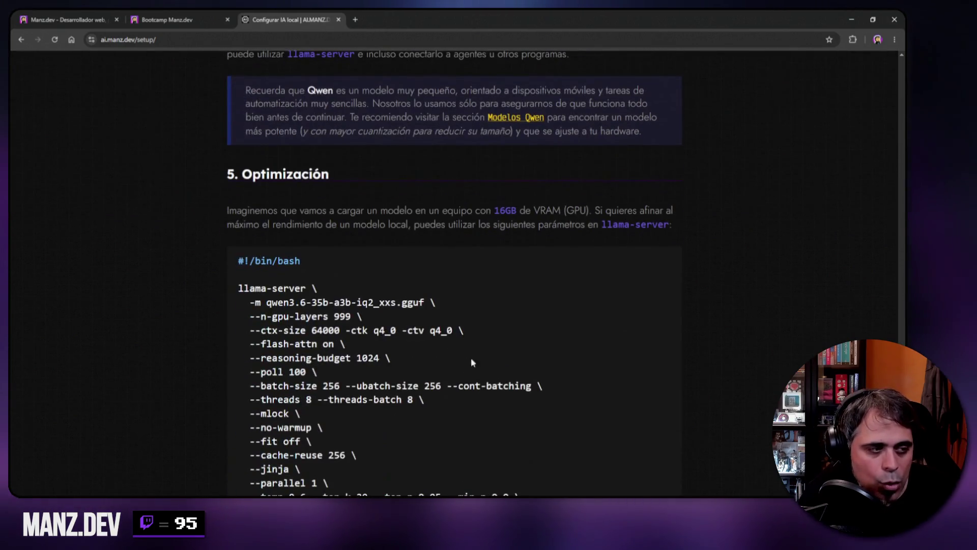
{"action": "scroll", "coordinate": [363, 283], "scroll_direction": "up", "scroll_amount": 5}
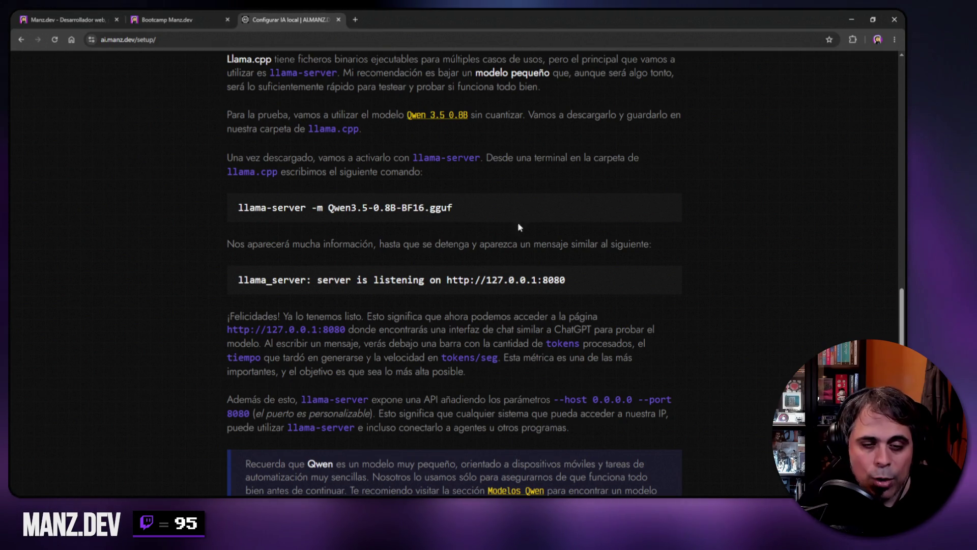
{"action": "mouse_move", "coordinate": [898, 319]}
{"action": "left_mouse_down"}
{"action": "mouse_move", "coordinate": [888, 168]}
{"action": "mouse_move", "coordinate": [799, 130]}
{"action": "left_mouse_up"}
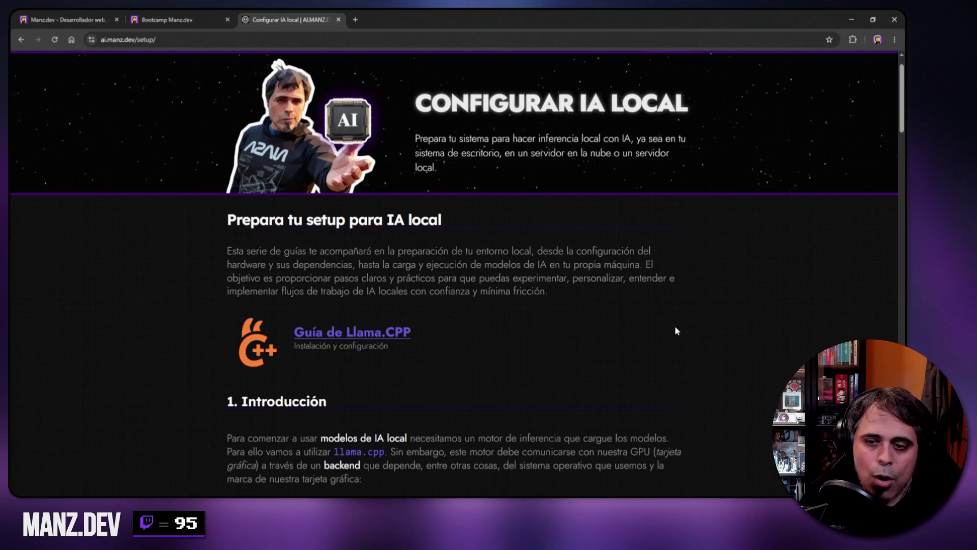
{"action": "key", "text": "ctrl+t"}
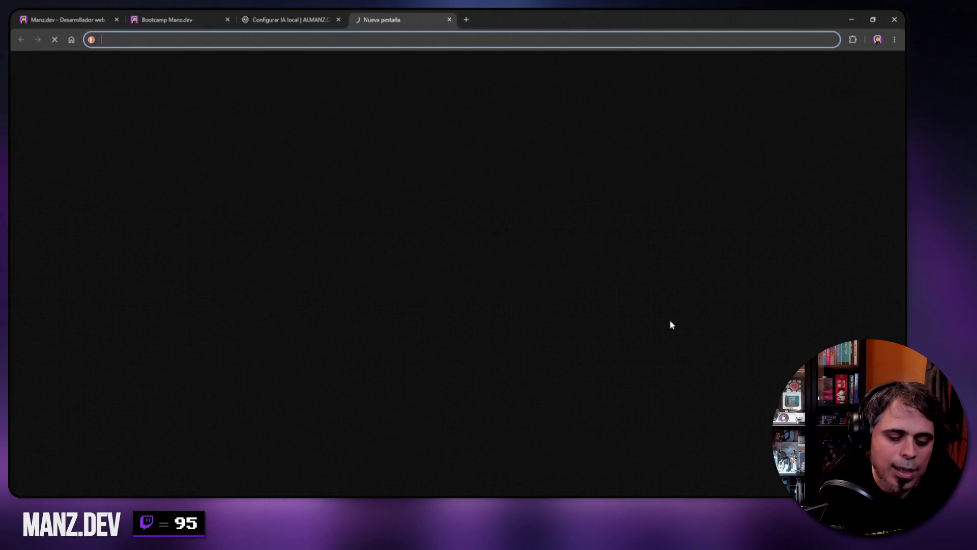
Search Google for 'opentui !g' and open the OpenTUI - Terminal UIs result.
{"action": "type", "text": "opentui !g"}
{"action": "key", "text": "Return"}
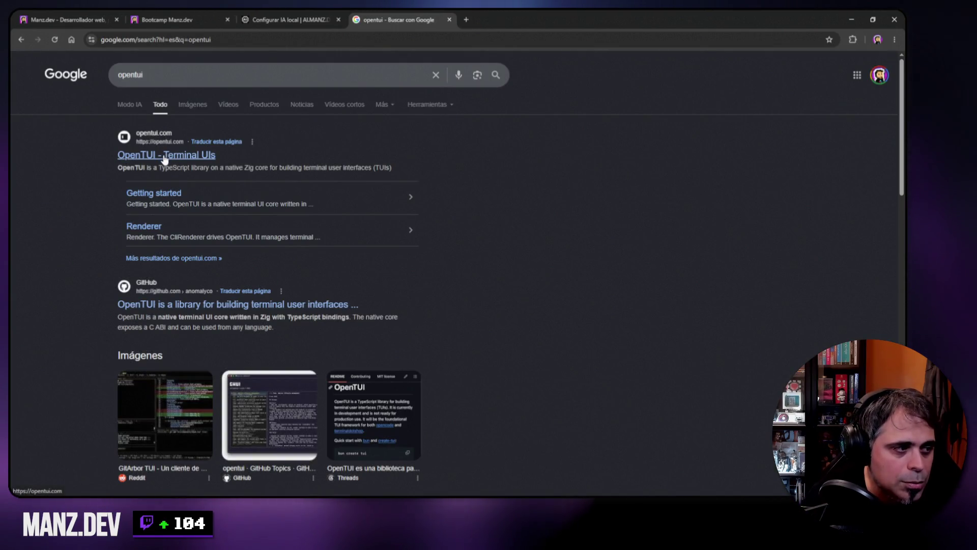
{"action": "left_click", "coordinate": [372, 160]}
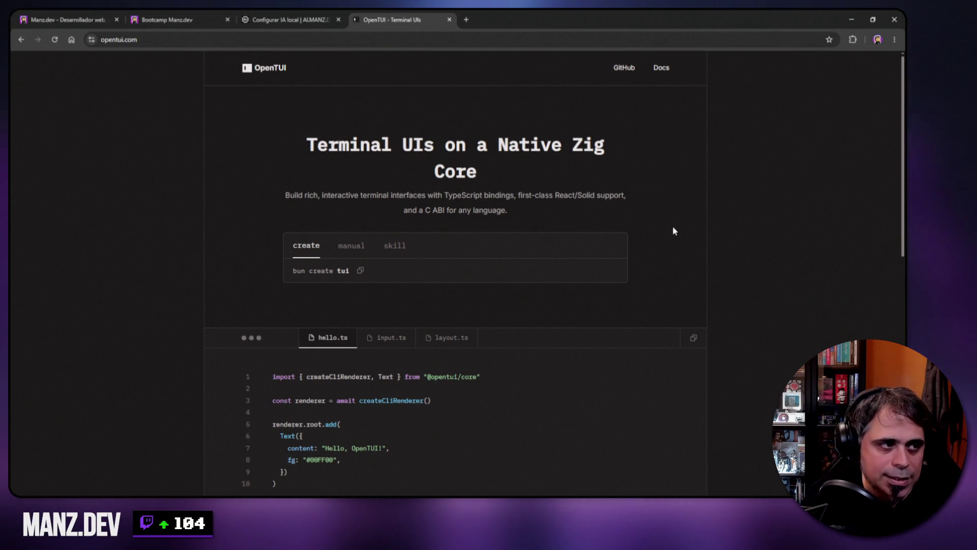
Browse the OpenTUI home page, viewing the input.ts, layout.ts and hello.ts examples.
{"action": "scroll", "coordinate": [673, 231], "scroll_direction": "down", "scroll_amount": 15}
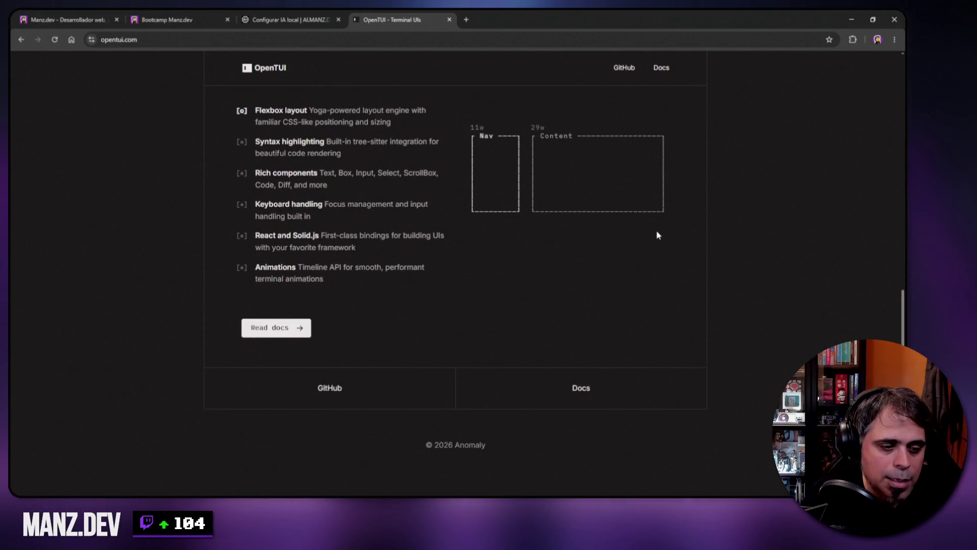
{"action": "left_click_drag", "start_coordinate": [489, 446], "coordinate": [434, 447]}
{"action": "scroll", "coordinate": [550, 450], "scroll_direction": "up", "scroll_amount": 3}
{"action": "scroll", "coordinate": [550, 451], "scroll_direction": "up", "scroll_amount": 7}
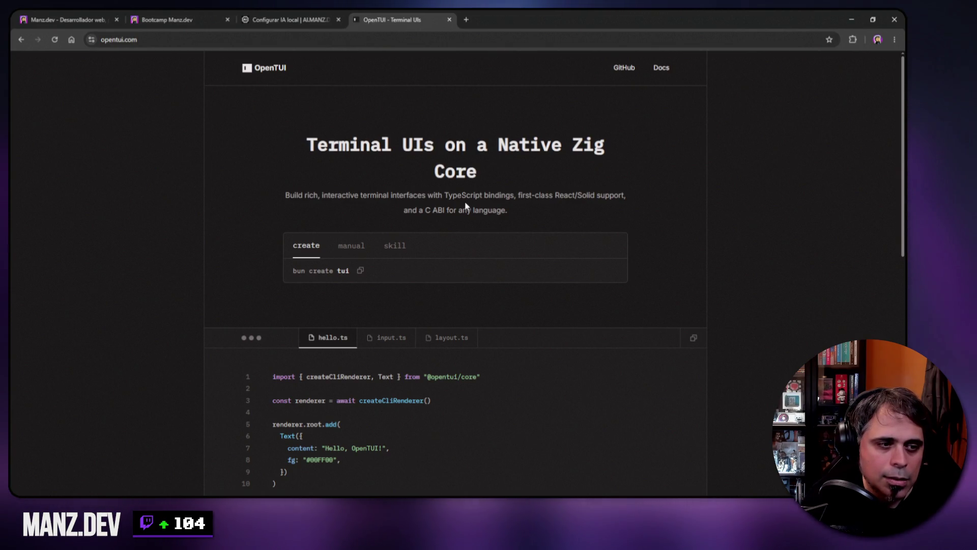
{"action": "scroll", "coordinate": [575, 218], "scroll_direction": "down", "scroll_amount": 4}
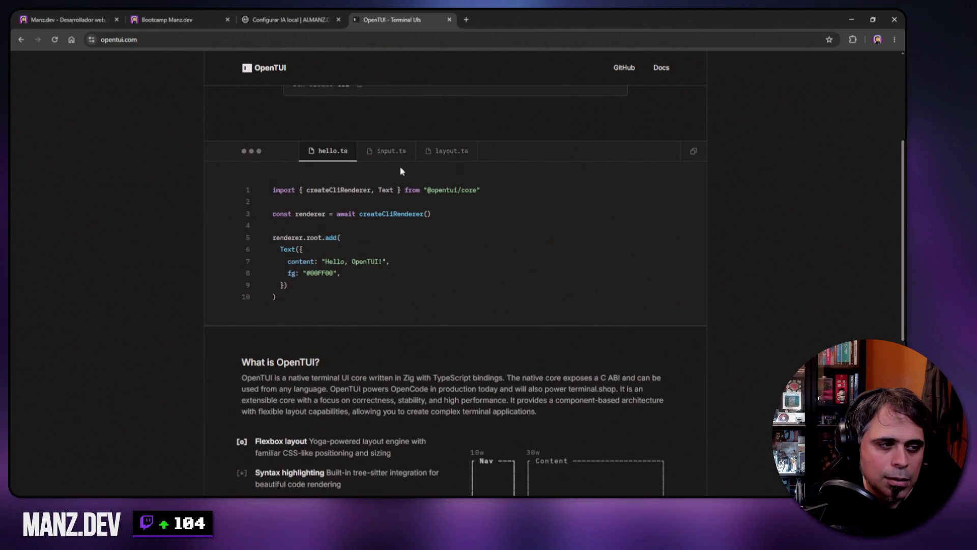
{"action": "left_click", "coordinate": [391, 152]}
{"action": "left_click", "coordinate": [451, 152]}
{"action": "left_click", "coordinate": [328, 152]}
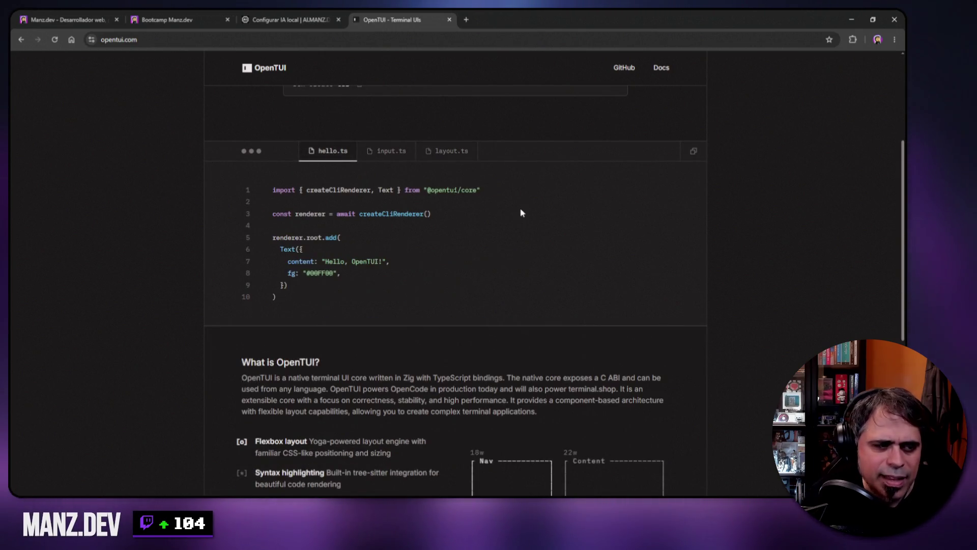
{"action": "scroll", "coordinate": [514, 239], "scroll_direction": "down", "scroll_amount": 5}
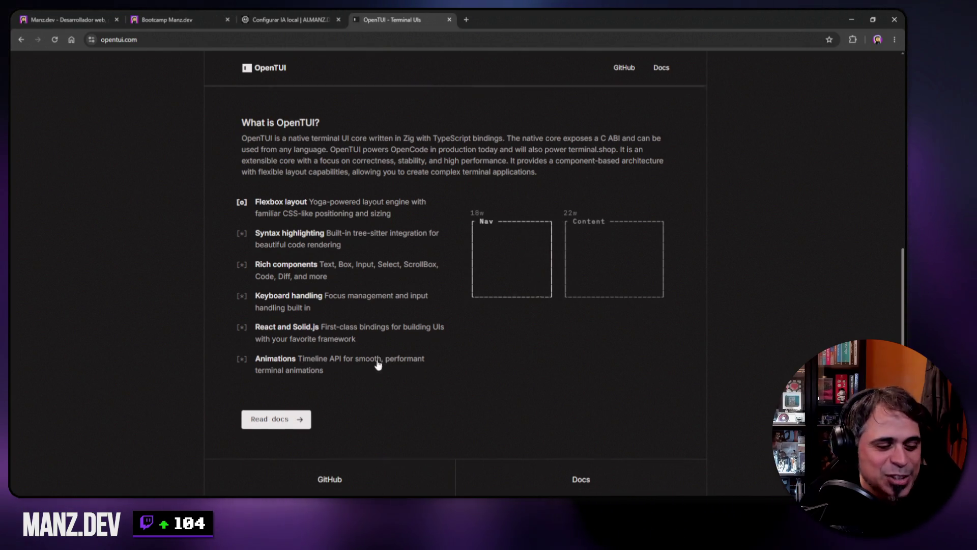
{"action": "scroll", "coordinate": [378, 364], "scroll_direction": "down", "scroll_amount": 2}
Open the OpenTUI docs and scroll the Getting started page down and back to the top.
{"action": "left_click", "coordinate": [279, 331]}
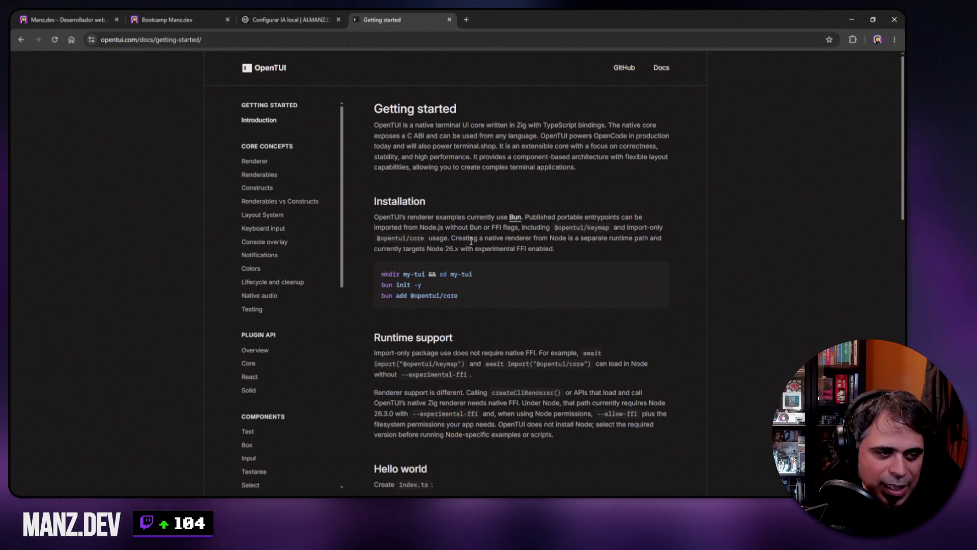
{"action": "scroll", "coordinate": [472, 254], "scroll_direction": "down", "scroll_amount": 5}
{"action": "scroll", "coordinate": [473, 265], "scroll_direction": "up", "scroll_amount": 6}
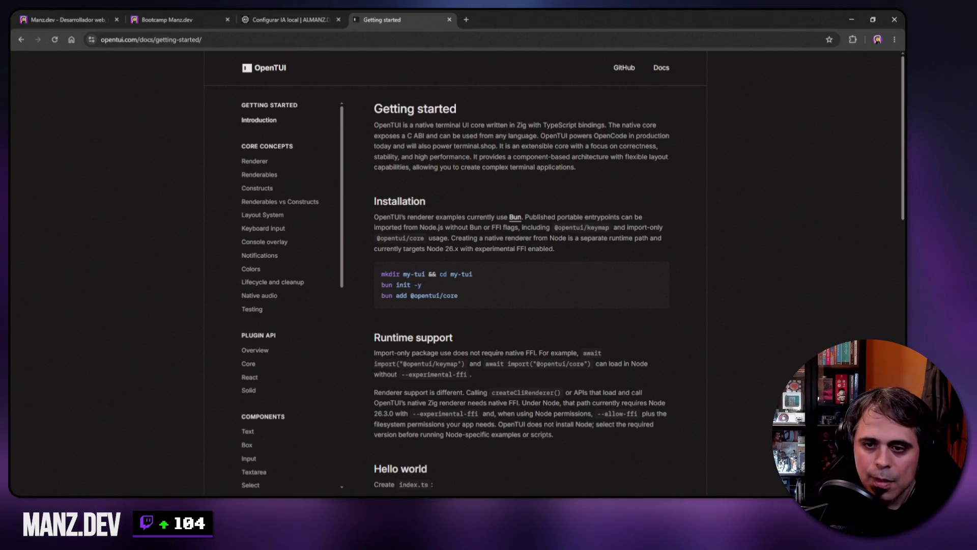
{"action": "scroll", "coordinate": [408, 285], "scroll_direction": "down", "scroll_amount": 5}
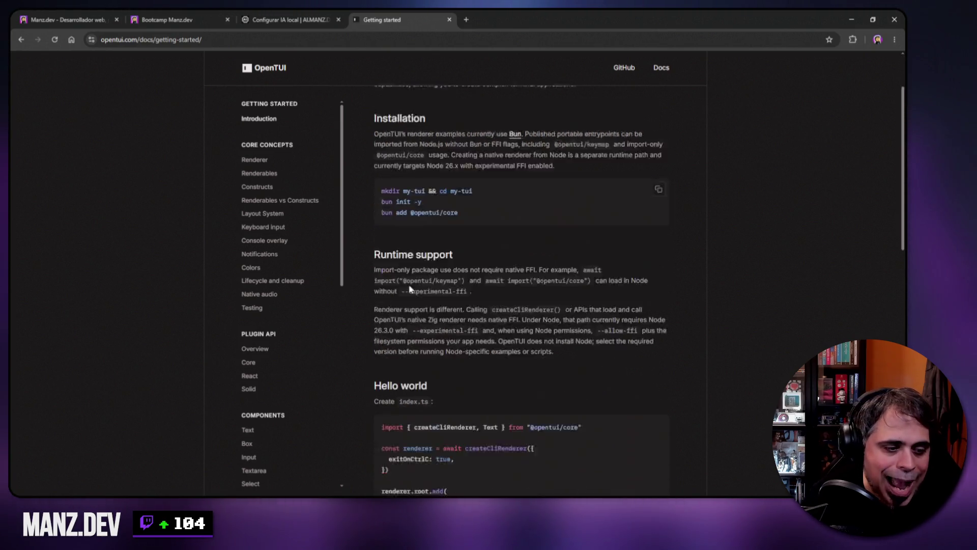
{"action": "scroll", "coordinate": [408, 286], "scroll_direction": "down", "scroll_amount": 10}
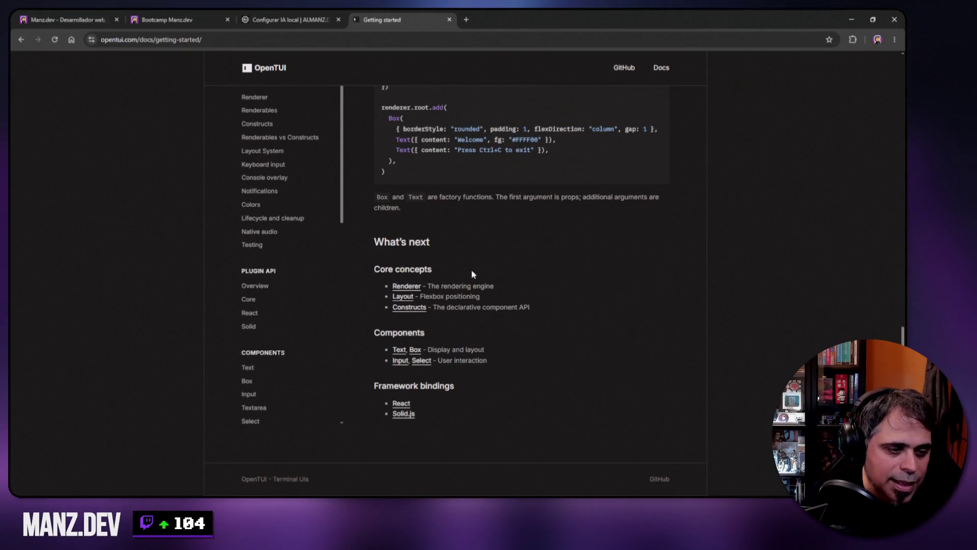
{"action": "scroll", "coordinate": [471, 279], "scroll_direction": "up", "scroll_amount": 1}
{"action": "scroll", "coordinate": [471, 280], "scroll_direction": "up", "scroll_amount": 7}
{"action": "scroll", "coordinate": [470, 283], "scroll_direction": "up", "scroll_amount": 7}
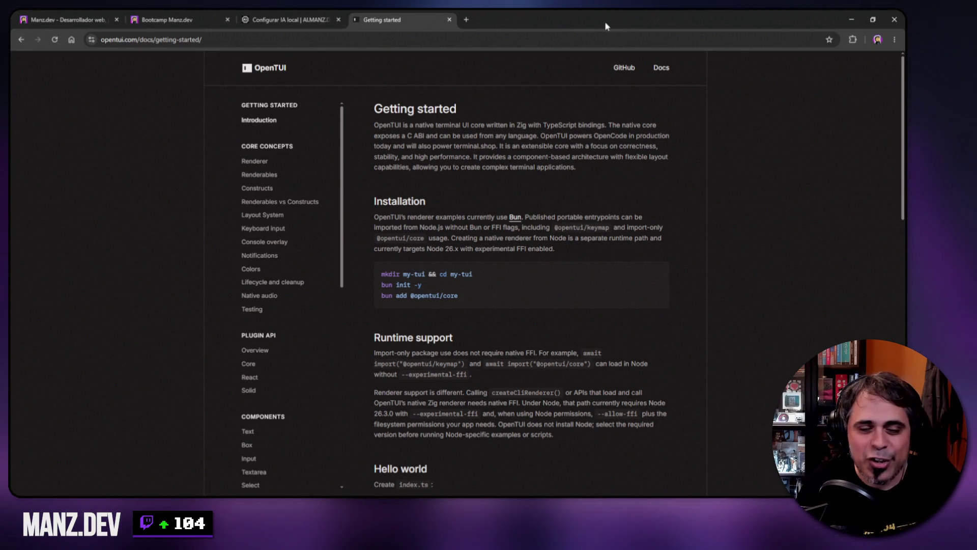
{"action": "left_click", "coordinate": [137, 39]}
Close the OpenTUI tab, glance at the Bootcamp tab, then scroll through the Configurar IA local guide.
{"action": "left_click_drag", "start_coordinate": [100, 40], "coordinate": [161, 40]}
{"action": "left_click", "coordinate": [449, 19]}
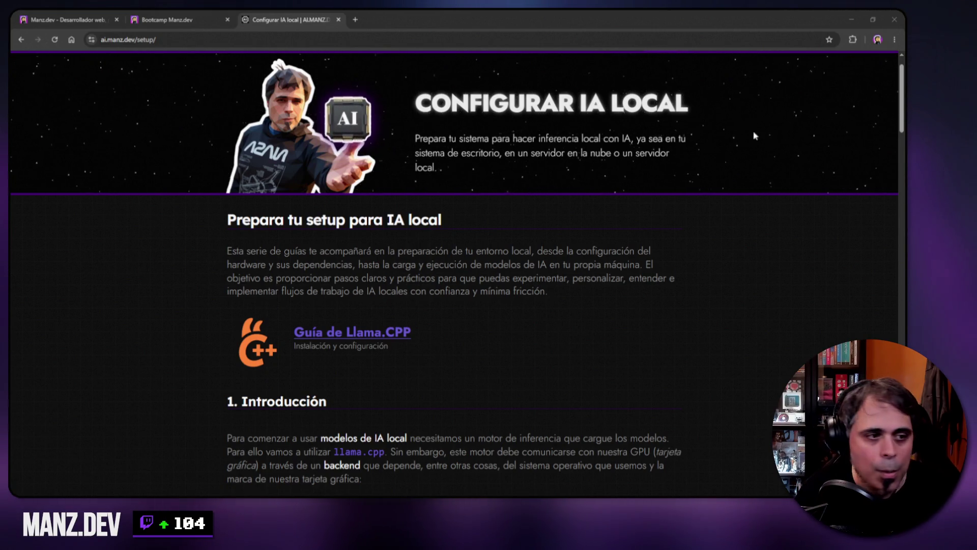
{"action": "left_click", "coordinate": [164, 20]}
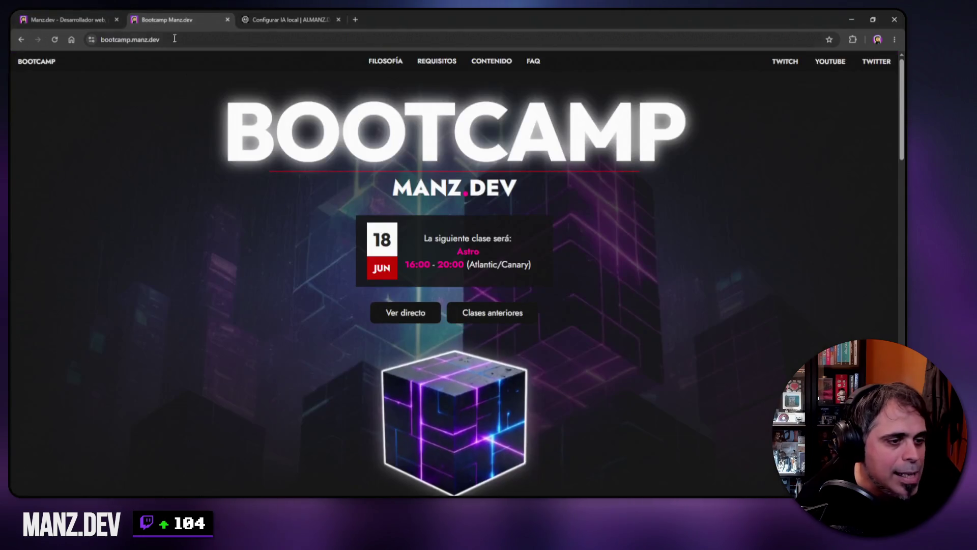
{"action": "key", "text": "ctrl+Tab"}
{"action": "scroll", "coordinate": [523, 389], "scroll_direction": "down", "scroll_amount": 20}
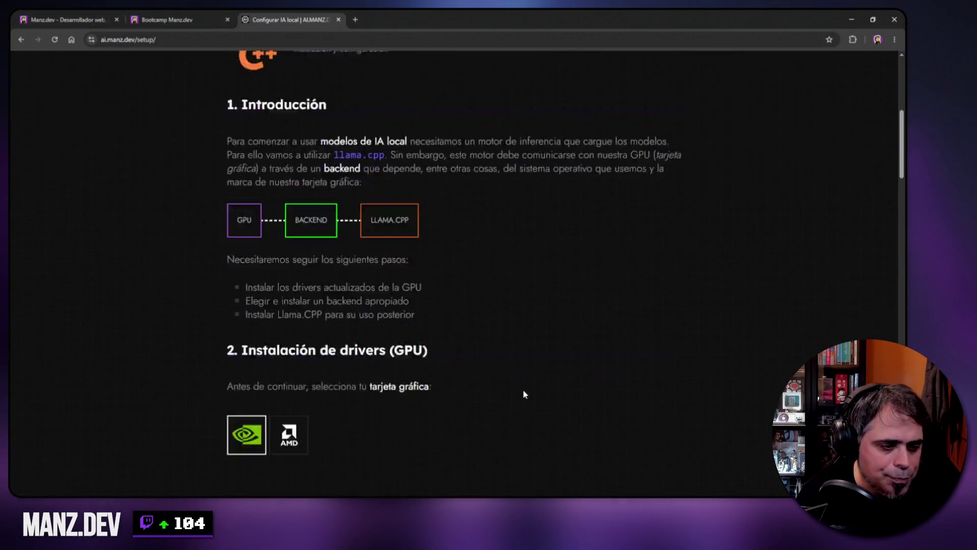
{"action": "scroll", "coordinate": [521, 379], "scroll_direction": "down", "scroll_amount": 15}
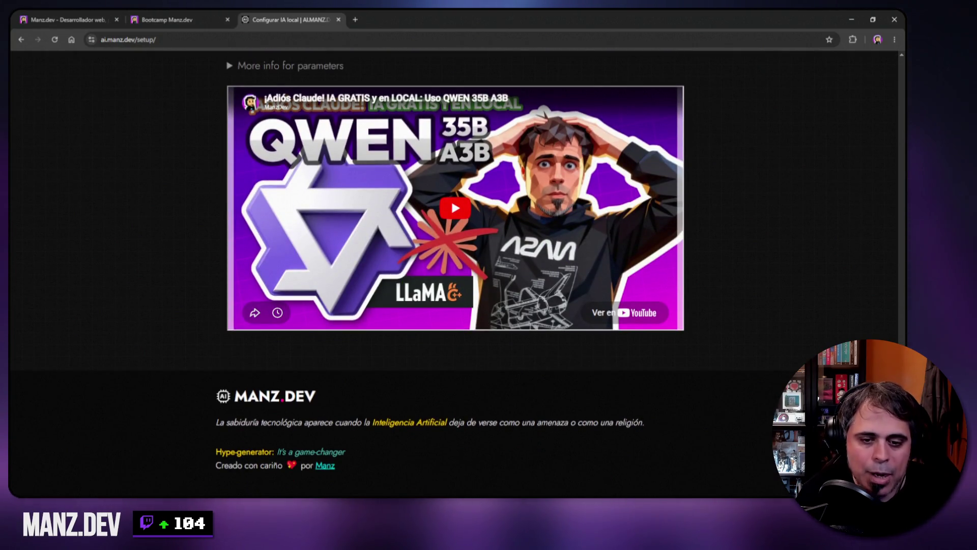
{"action": "scroll", "coordinate": [725, 397], "scroll_direction": "up", "scroll_amount": 20}
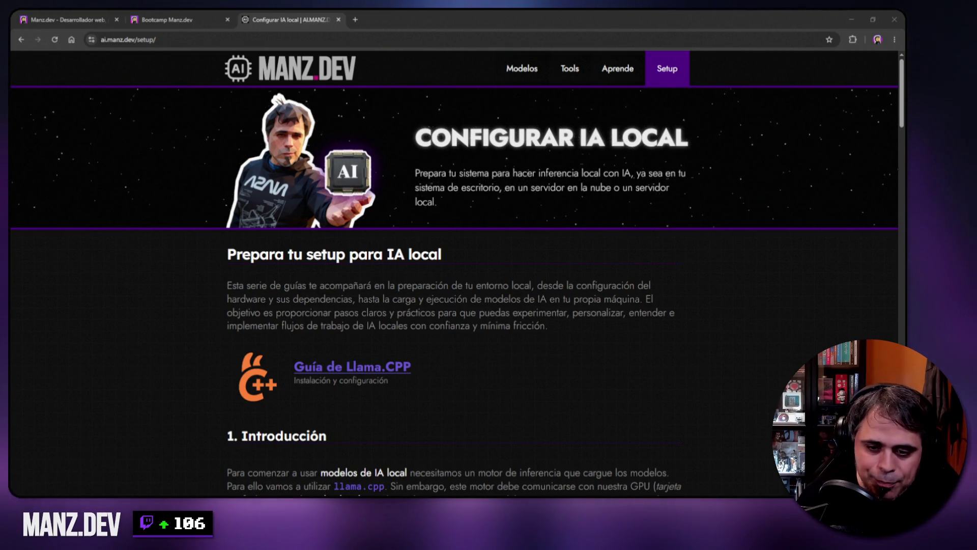
Change into C:\llama.cpp with cd \llama.cpp and list its files with dir.
{"action": "mouse_move", "coordinate": [292, 69]}
{"action": "left_mouse_down"}
{"action": "mouse_move", "coordinate": [491, 114]}
{"action": "mouse_move", "coordinate": [449, 116]}
{"action": "left_mouse_up"}
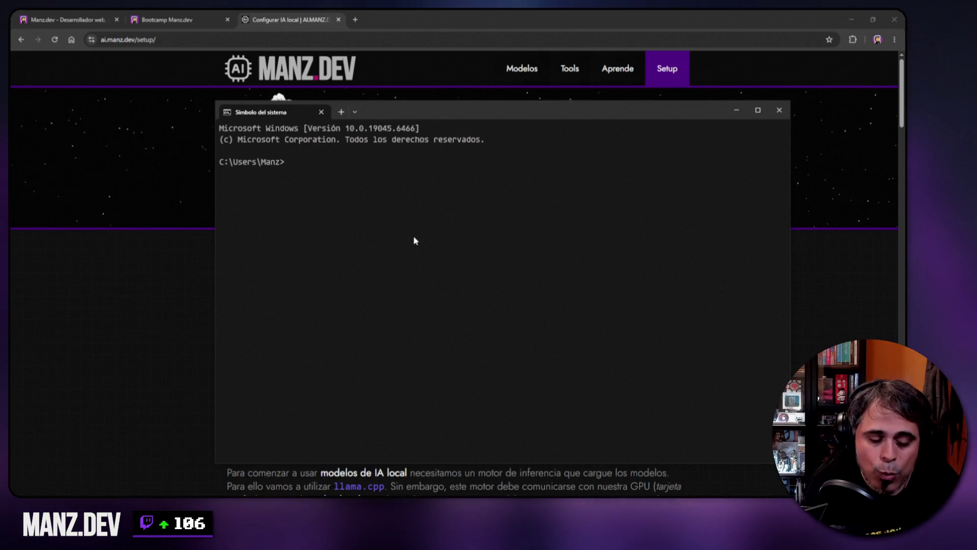
{"action": "type", "text": "cd \\llama.cpp"}
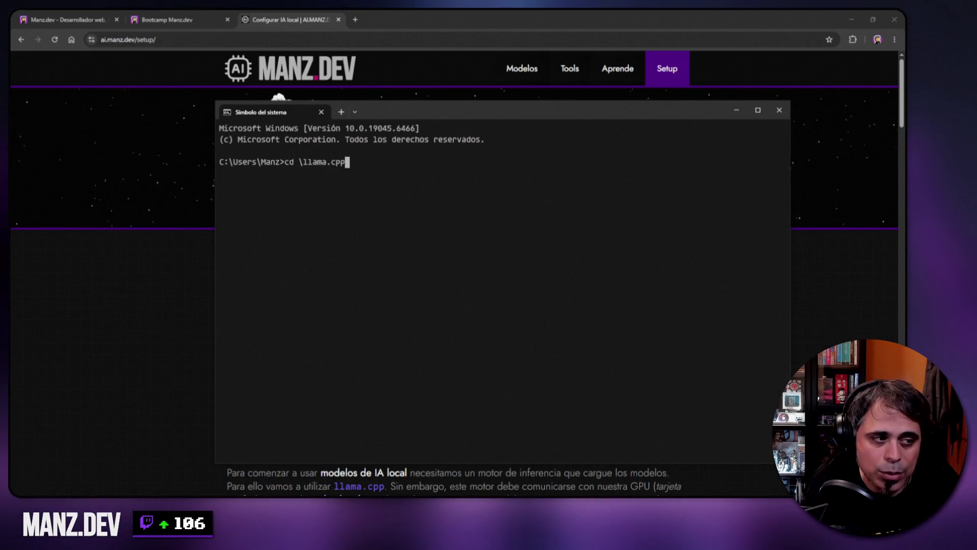
{"action": "key", "text": "Return"}
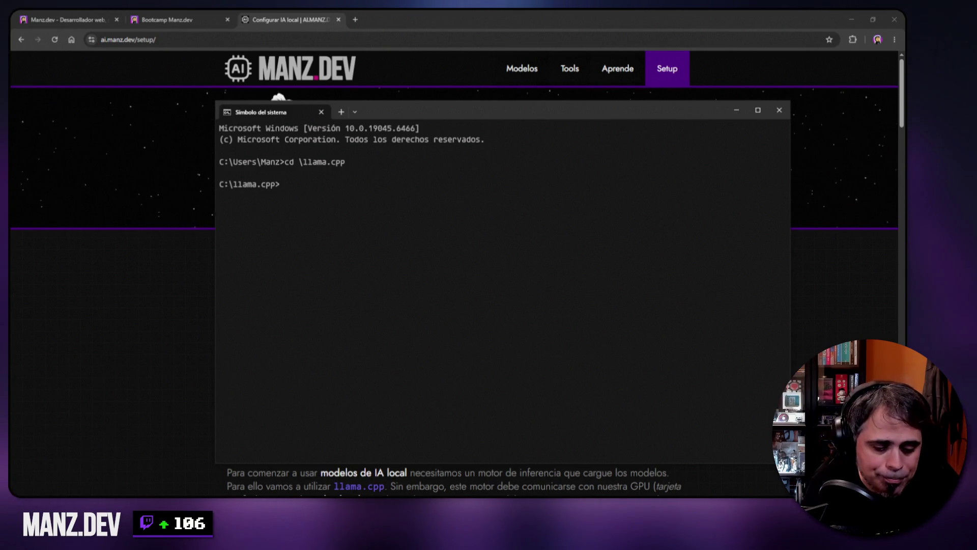
{"action": "type", "text": "dir"}
{"action": "key", "text": "Return"}
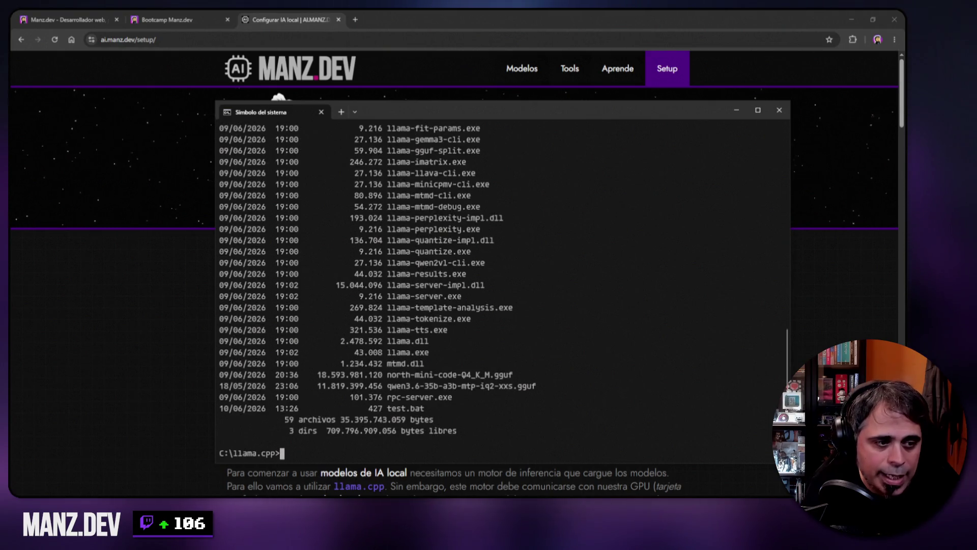
Clear the console with cls and print test.bat with type test.bat.
{"action": "scroll", "coordinate": [436, 362], "scroll_direction": "up", "scroll_amount": 2}
{"action": "scroll", "coordinate": [436, 362], "scroll_direction": "up", "scroll_amount": 4}
{"action": "scroll", "coordinate": [436, 361], "scroll_direction": "up", "scroll_amount": 3}
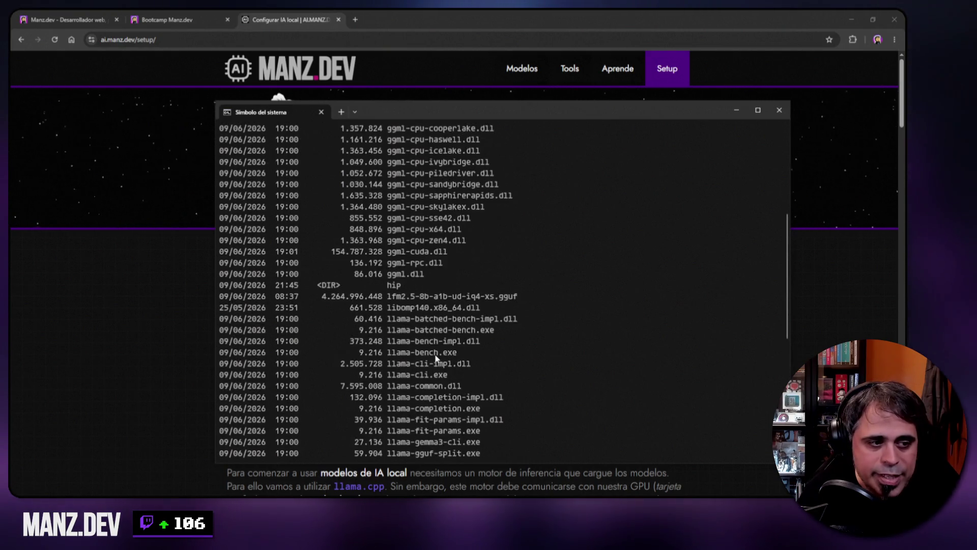
{"action": "scroll", "coordinate": [438, 362], "scroll_direction": "down", "scroll_amount": 3}
{"action": "type", "text": "cls"}
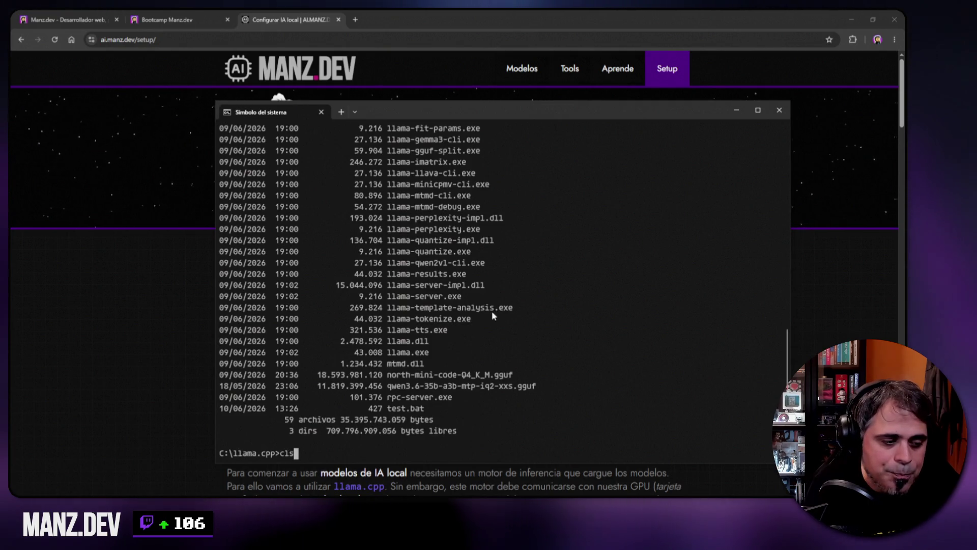
{"action": "key", "text": "Return"}
{"action": "type", "text": "type cat"}
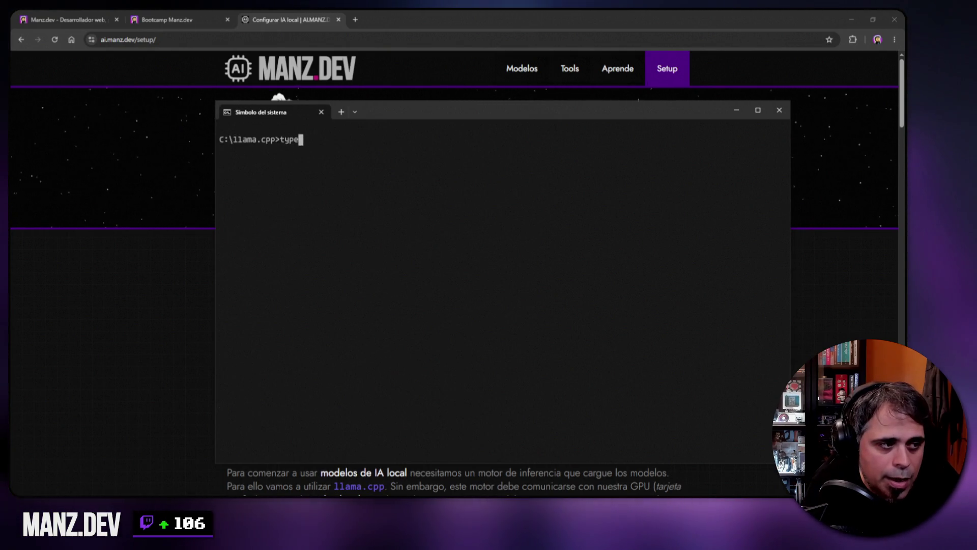
{"action": "key", "text": "BackSpace"}
{"action": "key", "text": "BackSpace"}
{"action": "key", "text": "BackSpace"}
{"action": "type", "text": "test.bat"}
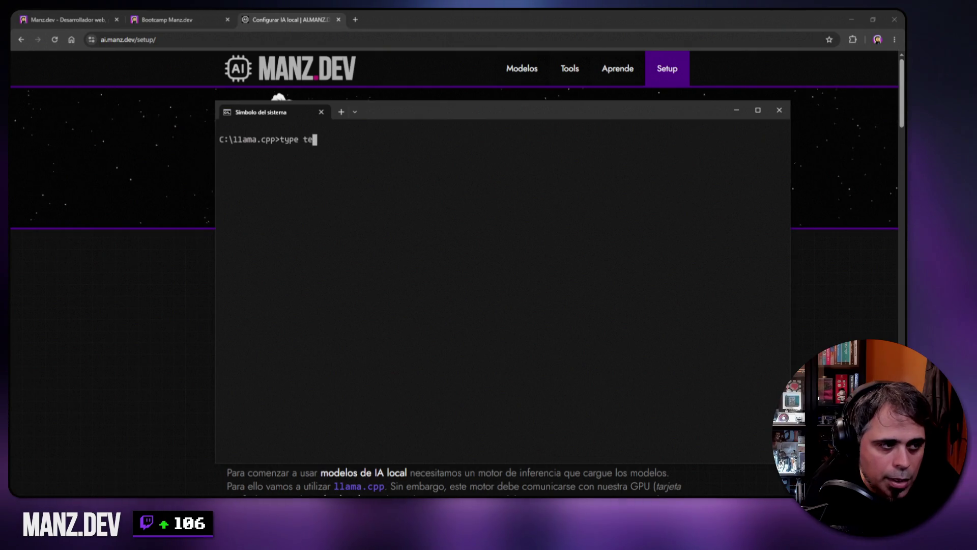
{"action": "key", "text": "Return"}
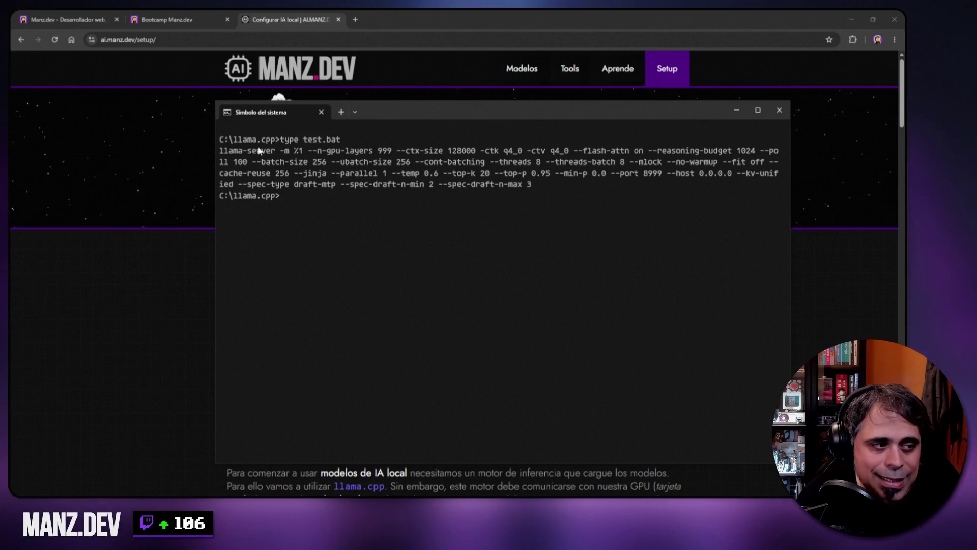
Highlight --port 8999, --host 0.0.0.0 and the spec-draft options, then type 'test qwe'.
{"action": "left_click_drag", "start_coordinate": [612, 174], "coordinate": [661, 181]}
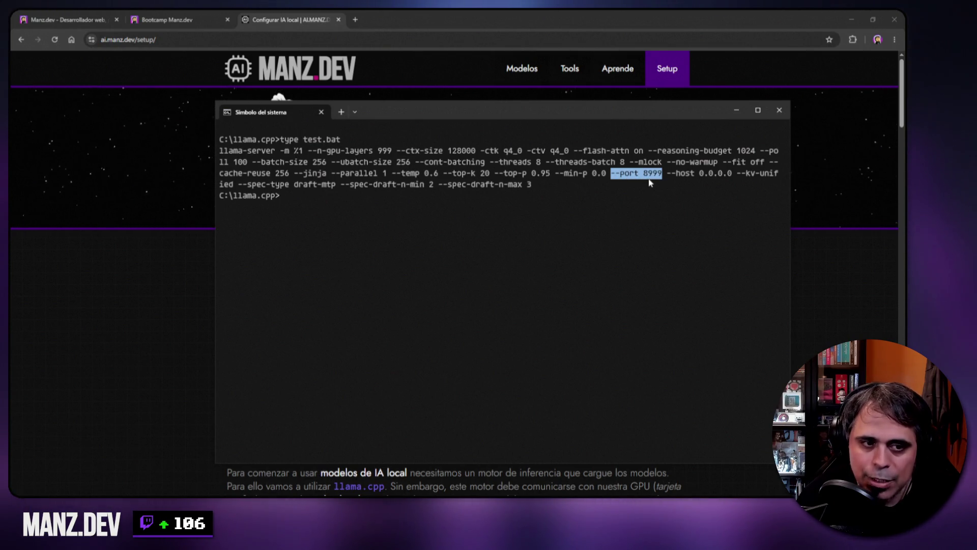
{"action": "left_click_drag", "start_coordinate": [668, 173], "coordinate": [724, 174]}
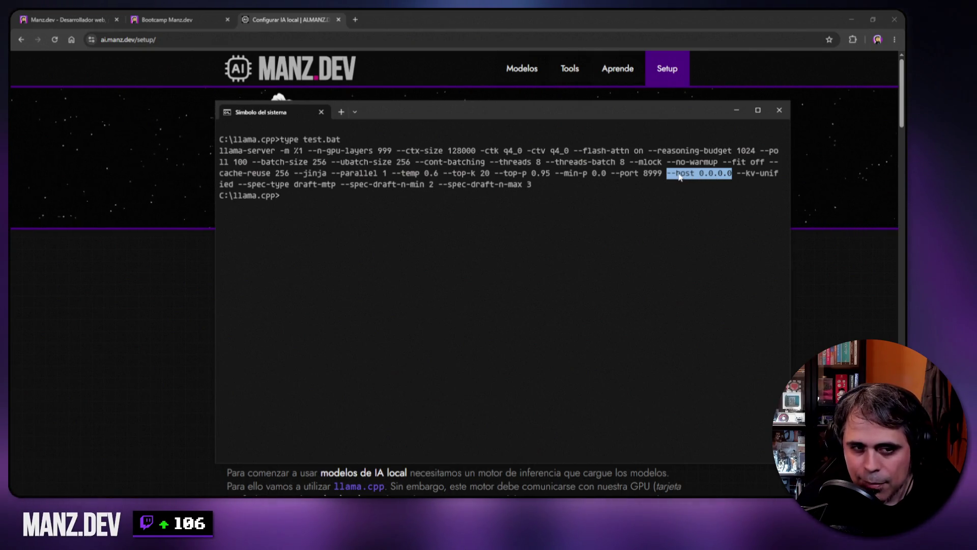
{"action": "left_click_drag", "start_coordinate": [644, 175], "coordinate": [662, 178]}
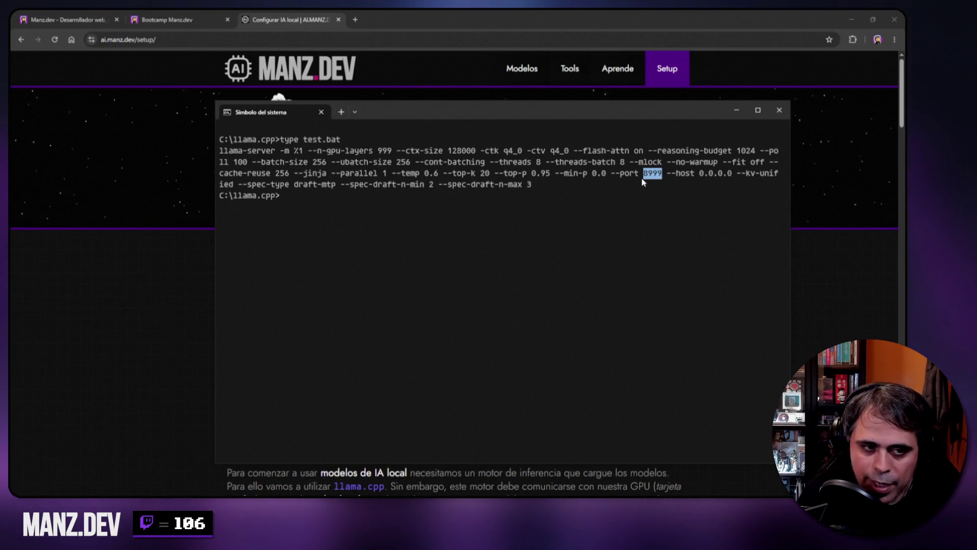
{"action": "left_click_drag", "start_coordinate": [668, 176], "coordinate": [733, 176]}
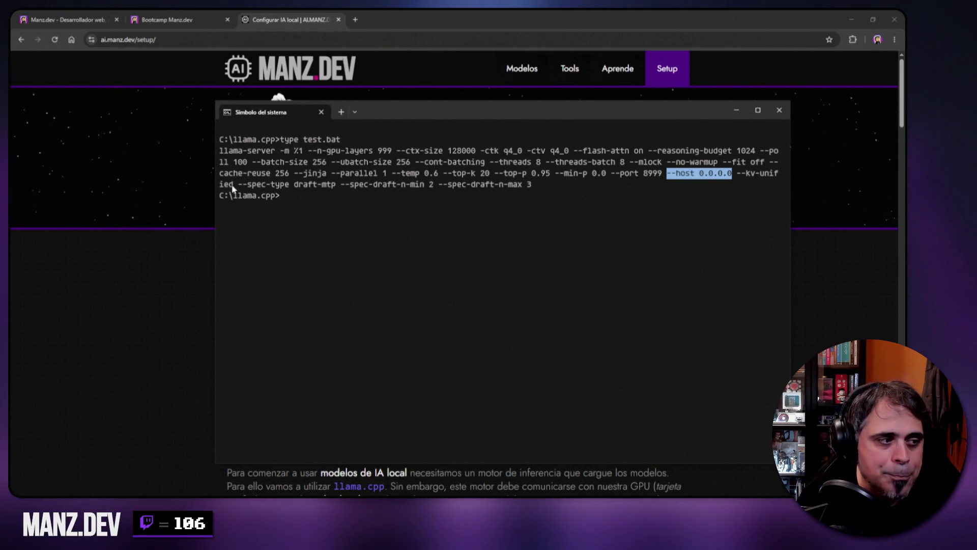
{"action": "left_click_drag", "start_coordinate": [242, 186], "coordinate": [534, 187]}
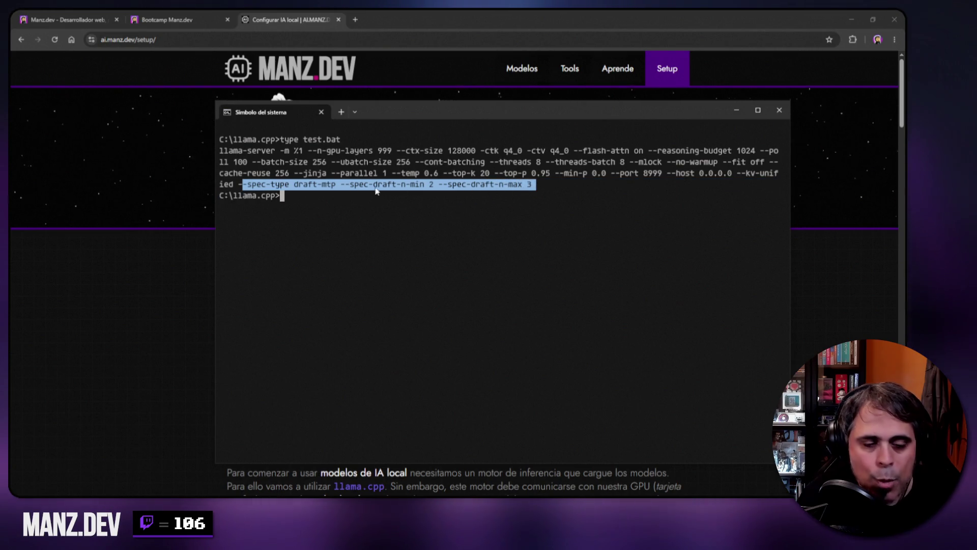
{"action": "key", "text": "ctrl+c"}
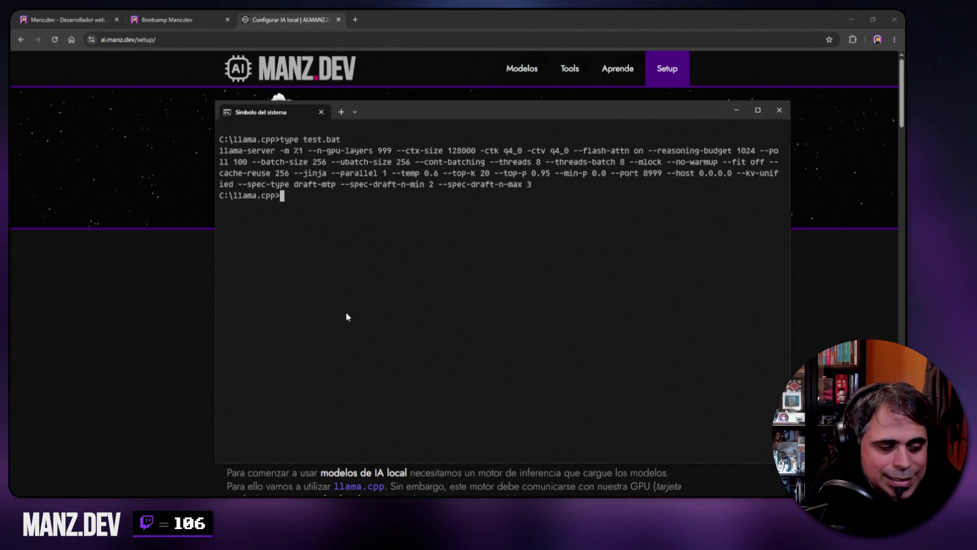
{"action": "type", "text": "test q"}
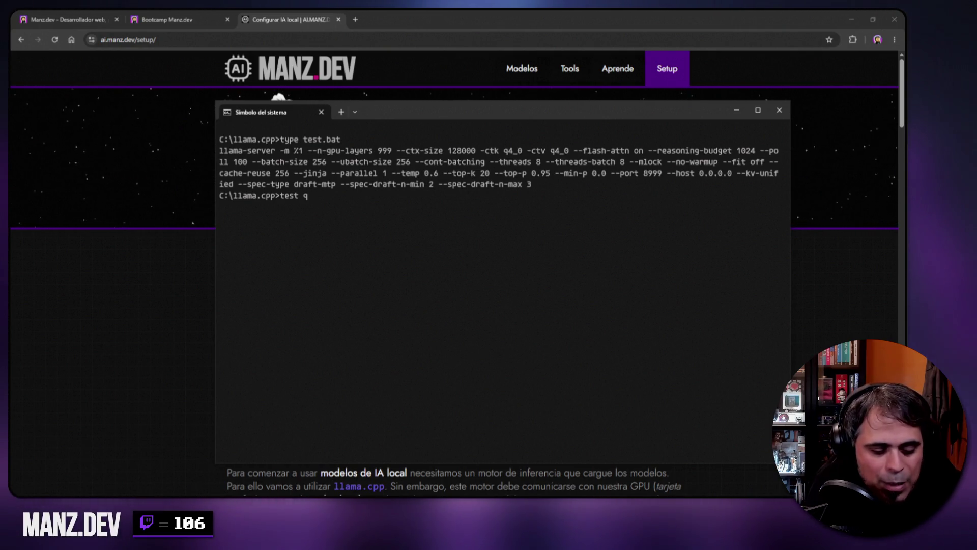
{"action": "type", "text": "we"}
Run test.bat with qwen3.6-35b-a3b-mtp-iq2-xxs.gguf and scroll back through the llama-server startup log.
{"action": "key", "text": "Tab"}
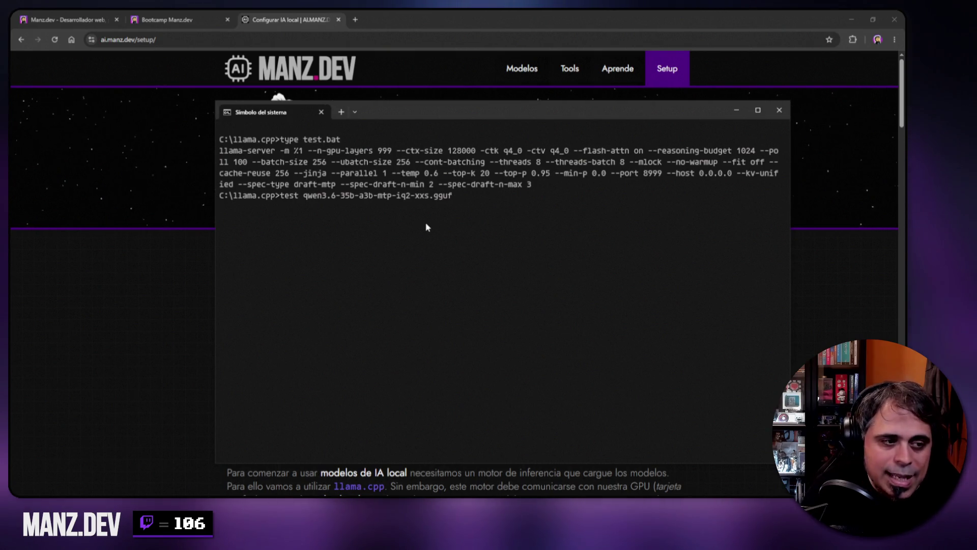
{"action": "key", "text": "Return"}
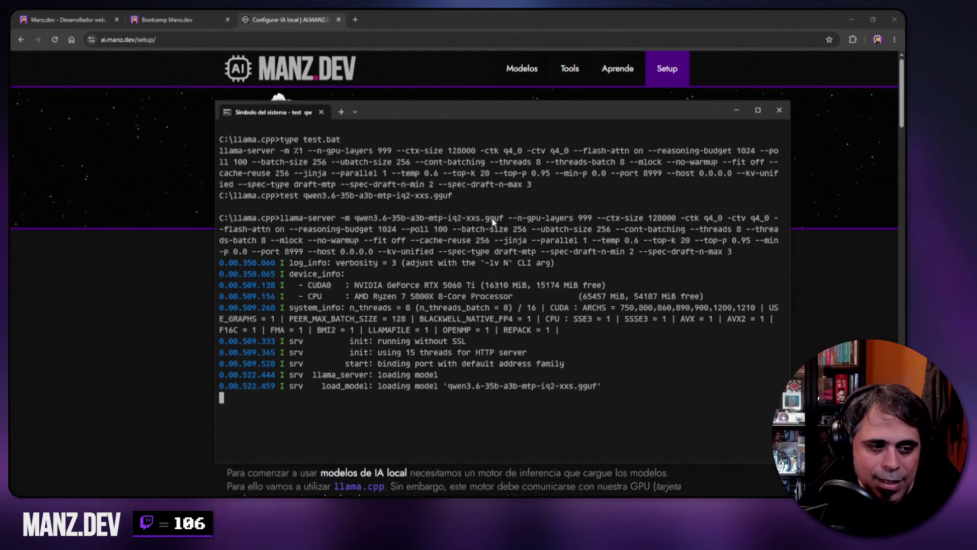
{"action": "left_click_drag", "start_coordinate": [508, 109], "coordinate": [506, 60]}
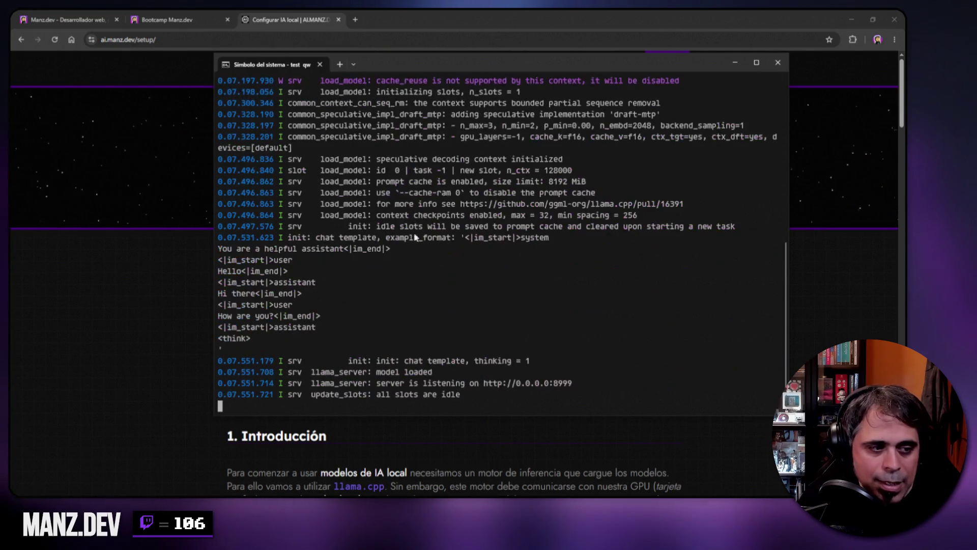
{"action": "scroll", "coordinate": [382, 250], "scroll_direction": "up", "scroll_amount": 7}
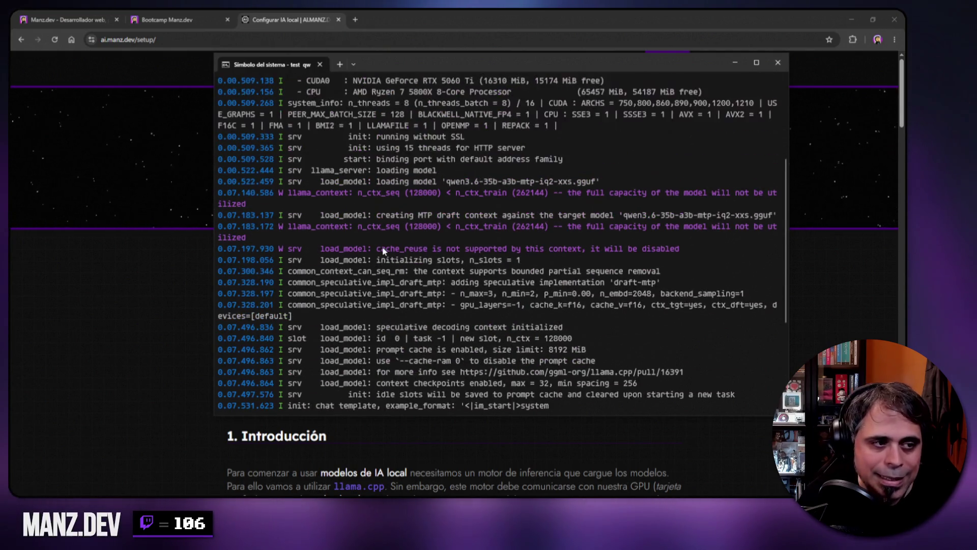
{"action": "scroll", "coordinate": [381, 250], "scroll_direction": "up", "scroll_amount": 3}
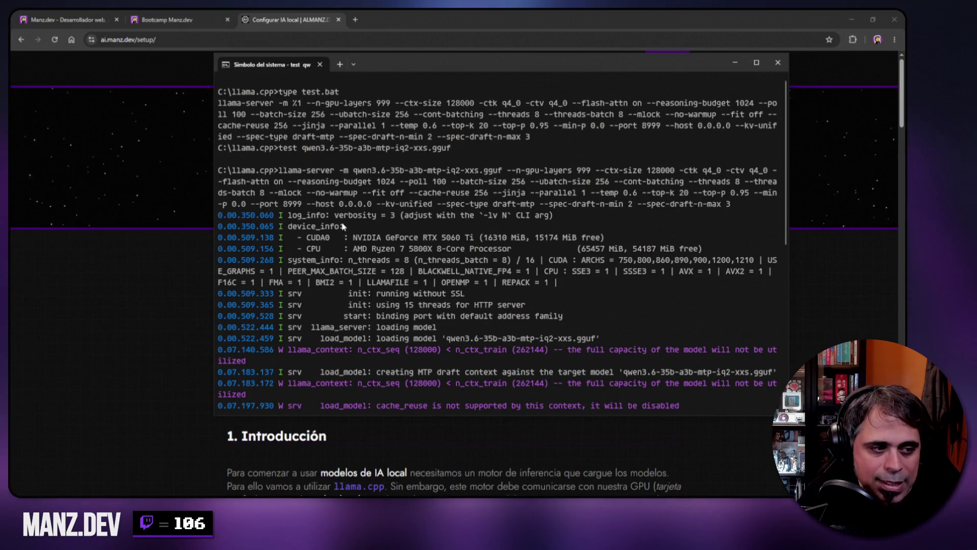
Highlight the CUDA0 GPU line and the CPU line in the server log.
{"action": "left_click_drag", "start_coordinate": [298, 237], "coordinate": [606, 243]}
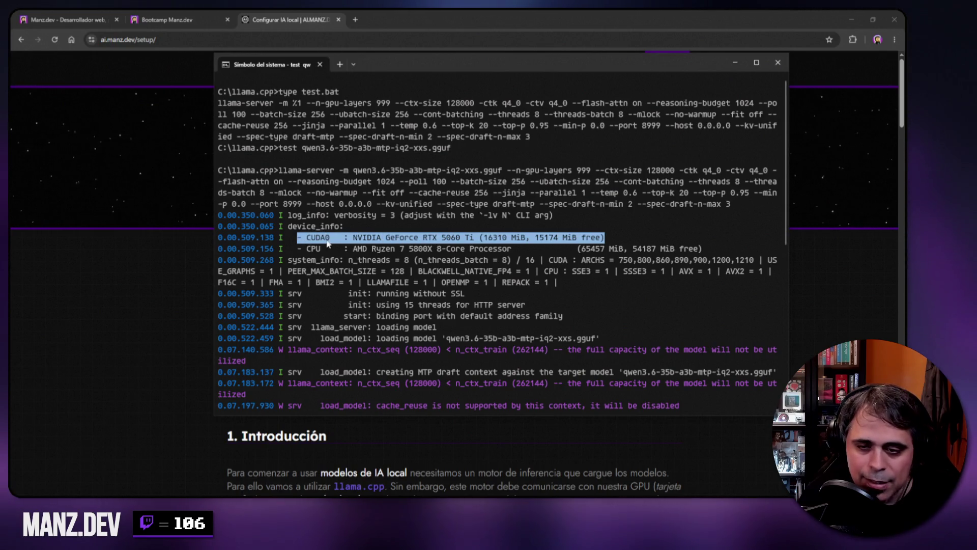
{"action": "left_click", "coordinate": [292, 240]}
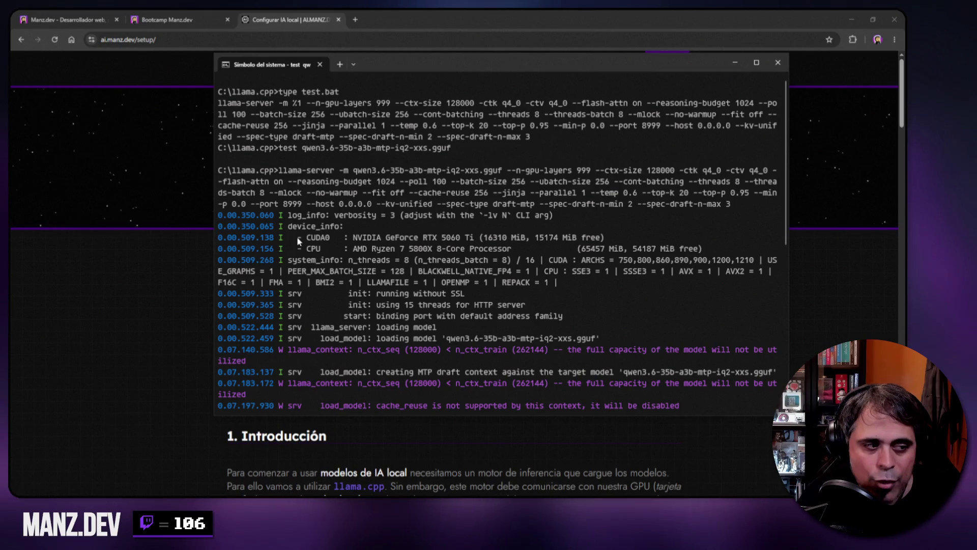
{"action": "left_click_drag", "start_coordinate": [298, 239], "coordinate": [612, 244]}
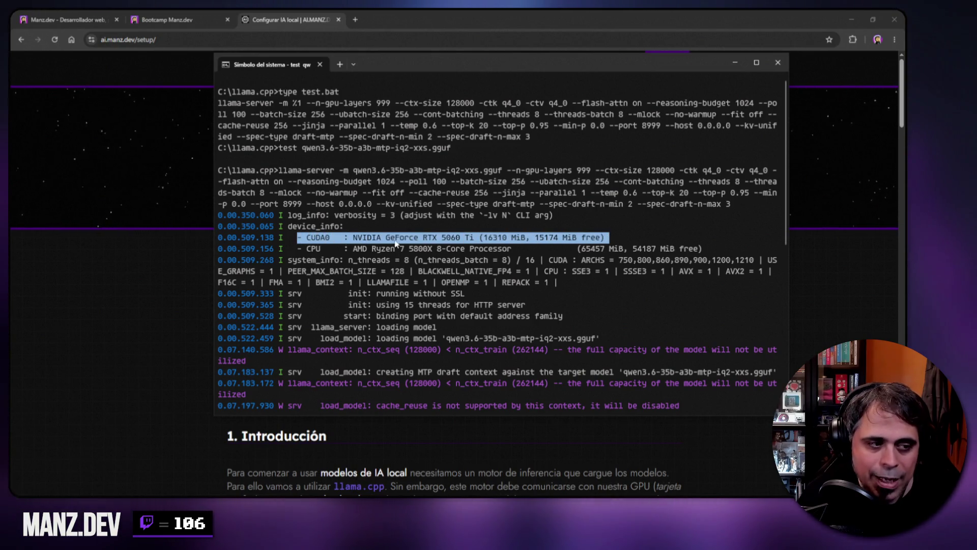
{"action": "left_click_drag", "start_coordinate": [299, 251], "coordinate": [705, 253]}
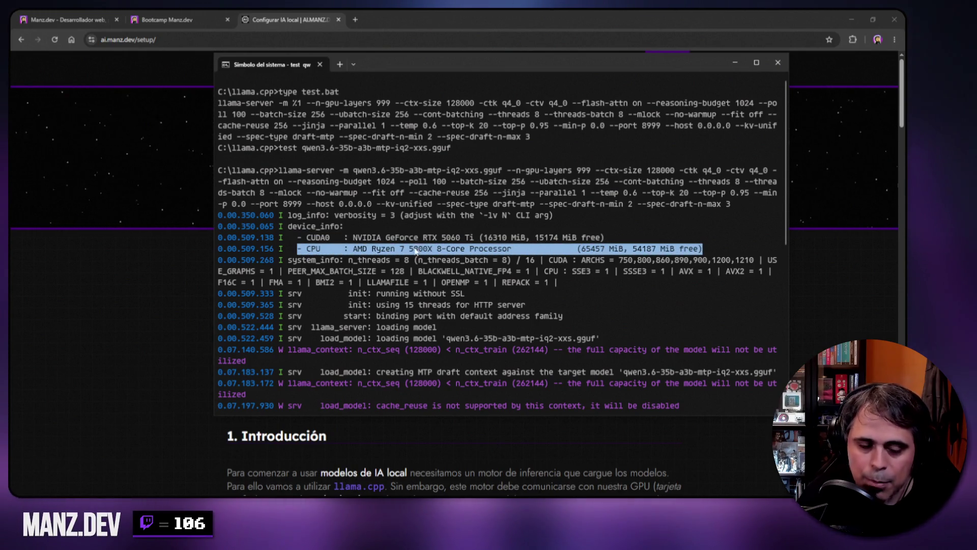
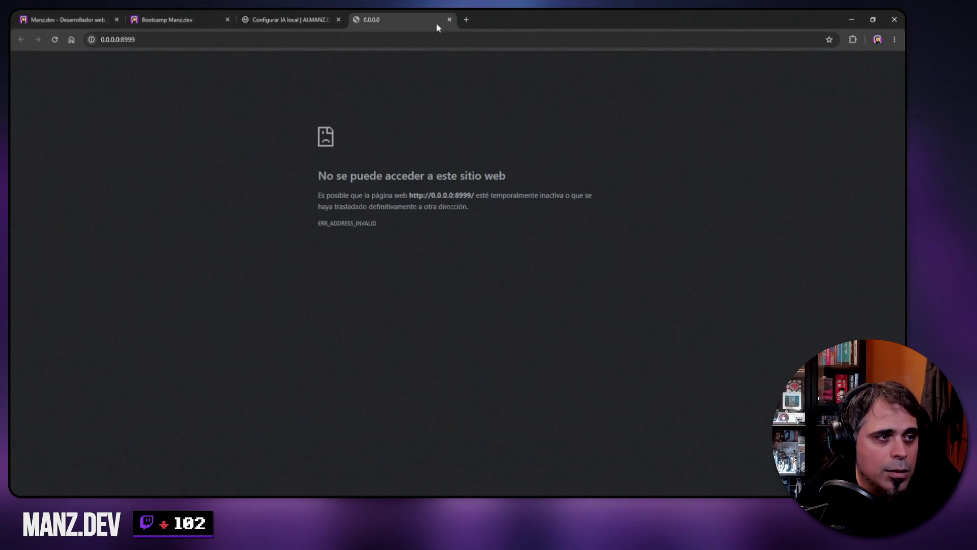
Change the chat address from 0.0.0.0 to localhost:8999 and load it.
{"action": "double_click", "coordinate": [118, 40]}
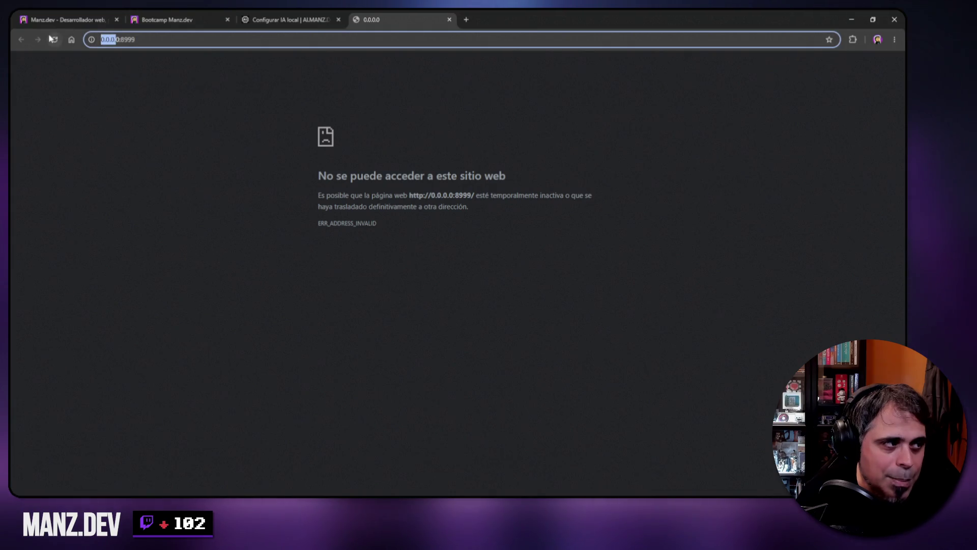
{"action": "type", "text": "localhost"}
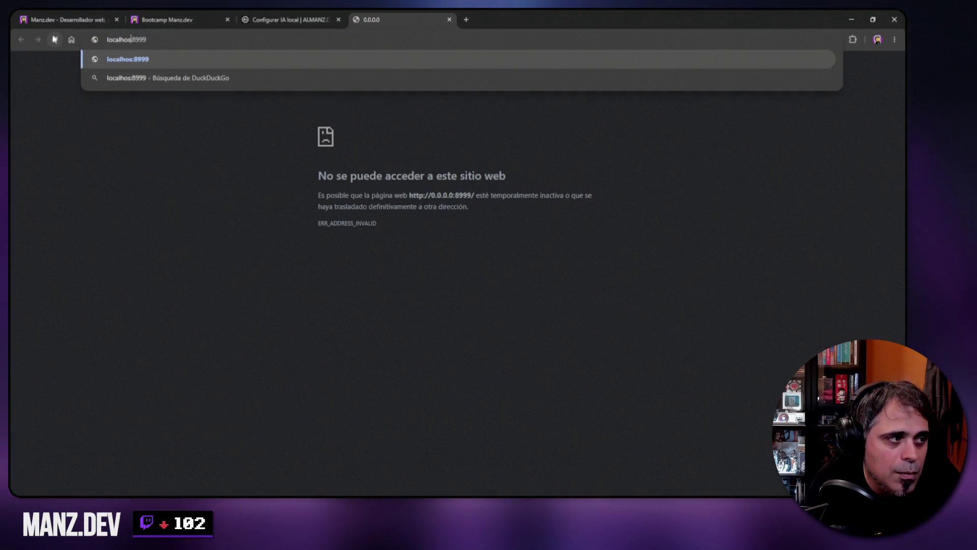
{"action": "key", "text": "Return"}
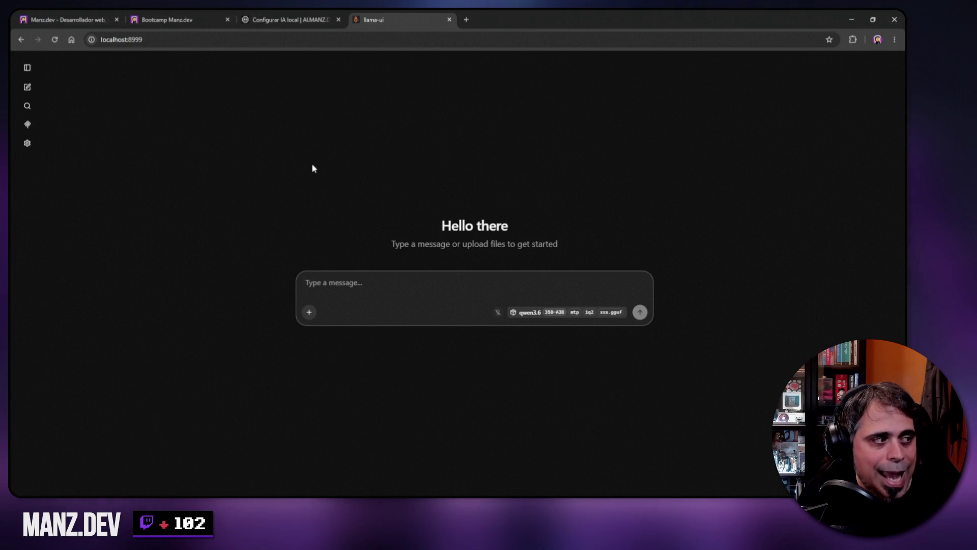
Bring the command-prompt terminal to the front and reposition it.
{"action": "left_click", "coordinate": [369, 286]}
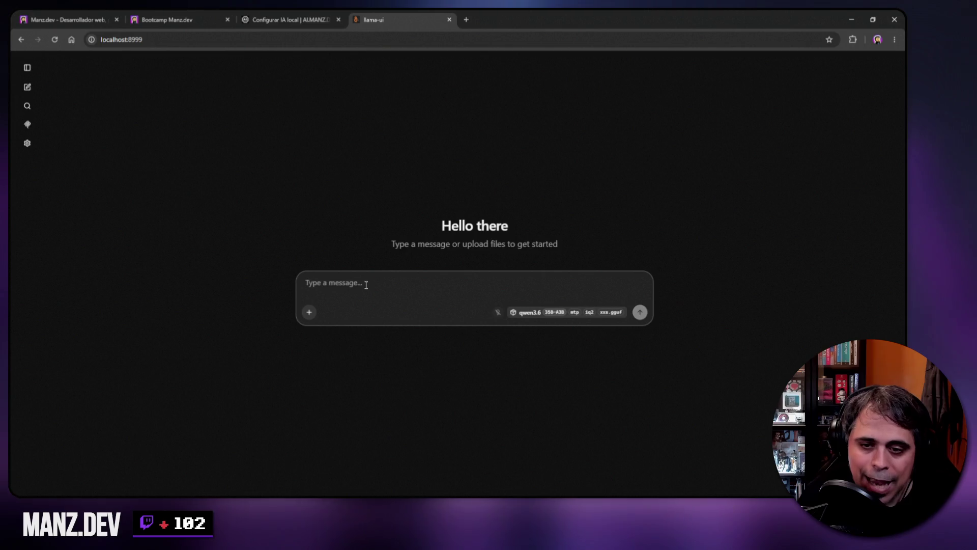
{"action": "left_click", "coordinate": [114, 496]}
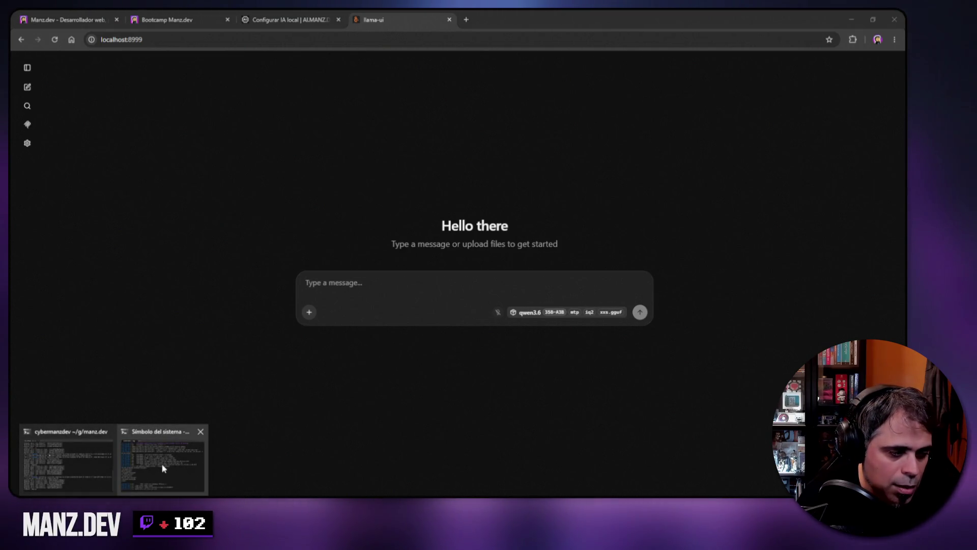
{"action": "left_click", "coordinate": [161, 463]}
{"action": "mouse_move", "coordinate": [489, 89]}
{"action": "left_mouse_down"}
{"action": "mouse_move", "coordinate": [483, 102]}
{"action": "mouse_move", "coordinate": [976, 103]}
{"action": "left_mouse_up"}
Send the Spanish prompt asking for a canary in a cage in HTML, CSS and SVG.
{"action": "left_click", "coordinate": [375, 285]}
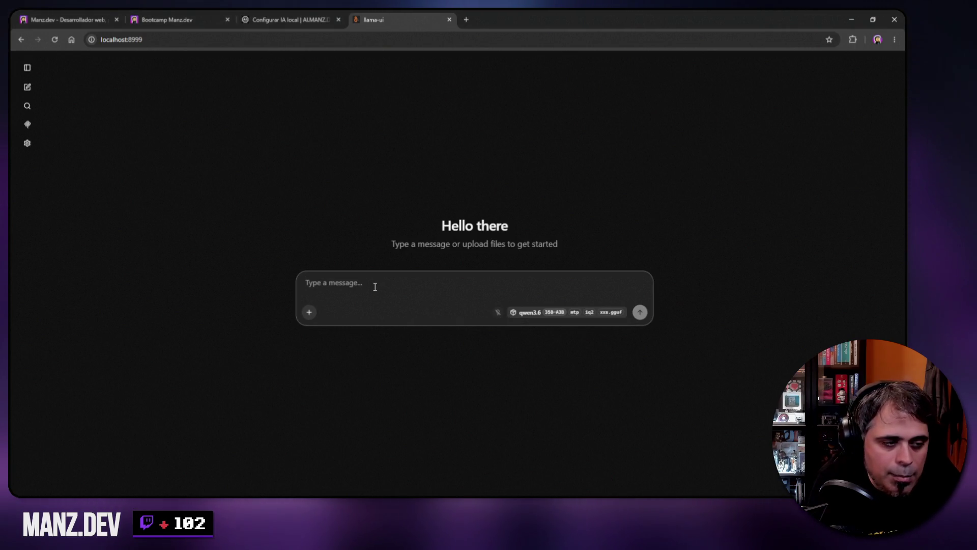
{"action": "type", "text": "Hola"}
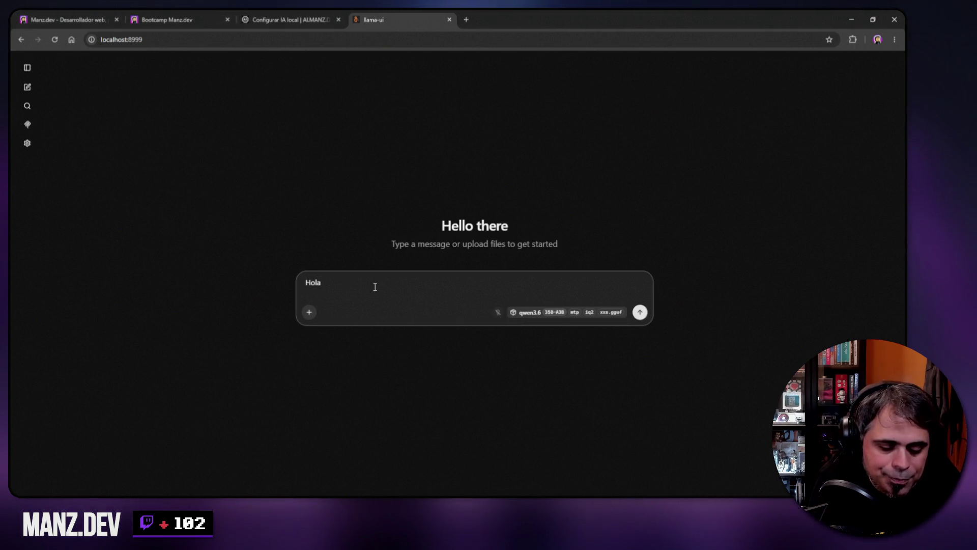
{"action": "type", "text": ". Quiero que me hagas un canario en una jaula"}
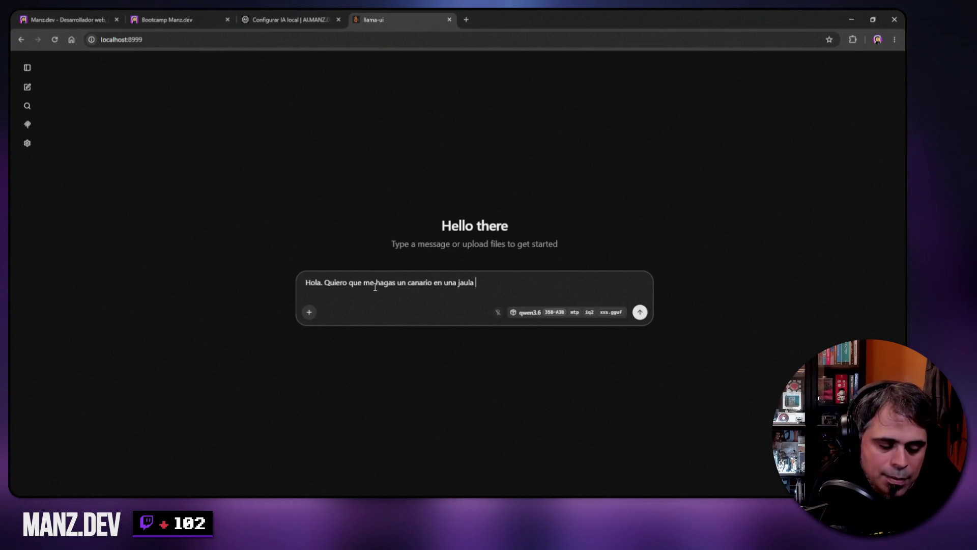
{"action": "type", "text": "ML, CSS y SVG."}
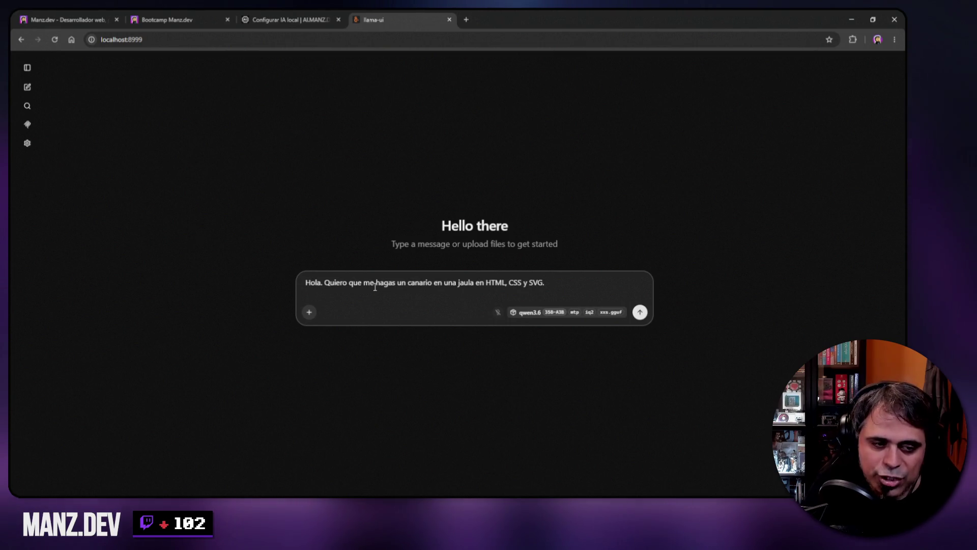
{"action": "key", "text": "Return"}
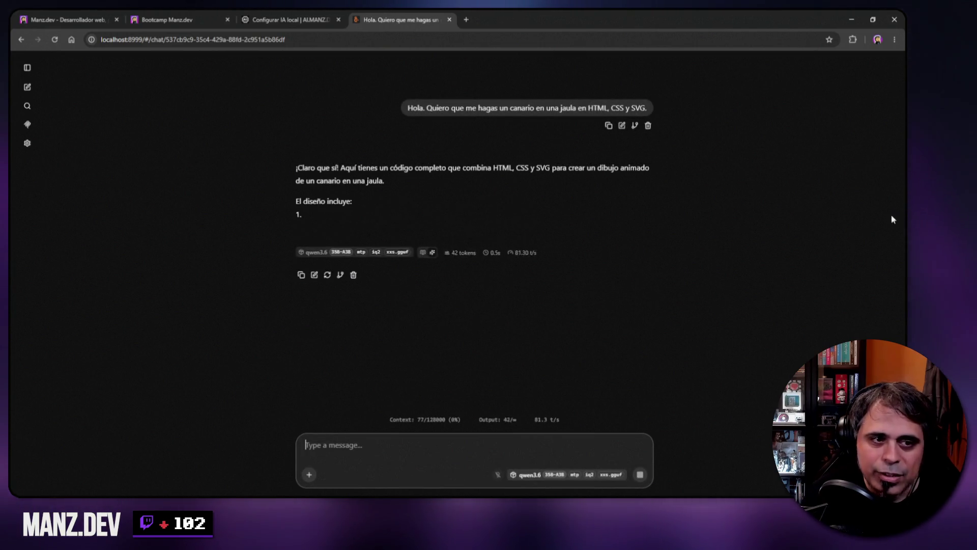
{"action": "key", "text": "alt+Tab"}
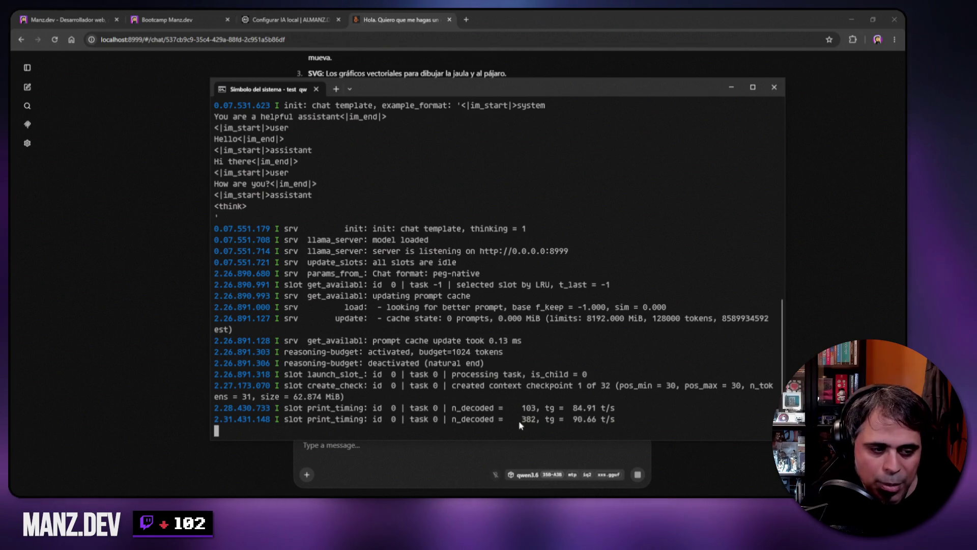
Minimize the server log window and scroll back through the model's reply.
{"action": "left_click_drag", "start_coordinate": [521, 88], "coordinate": [524, 105]}
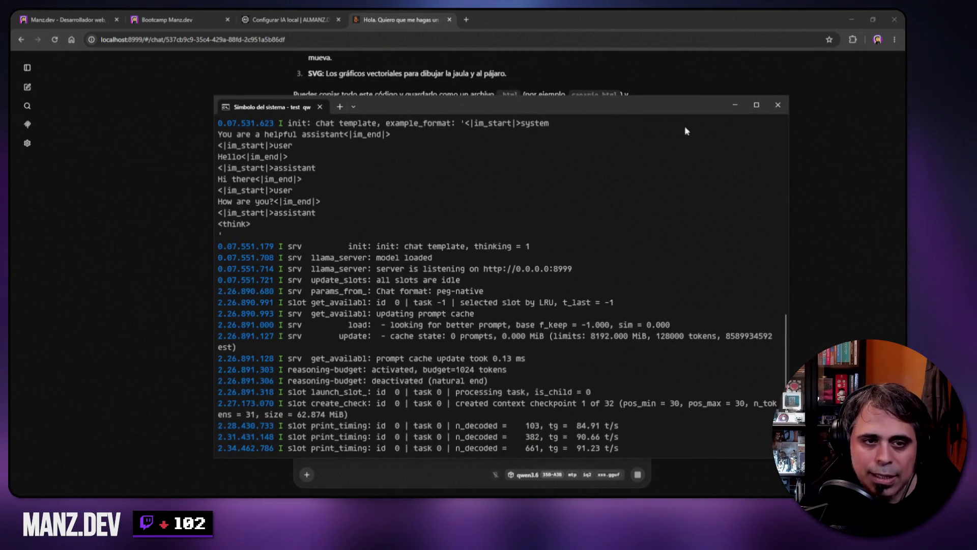
{"action": "left_click", "coordinate": [735, 108]}
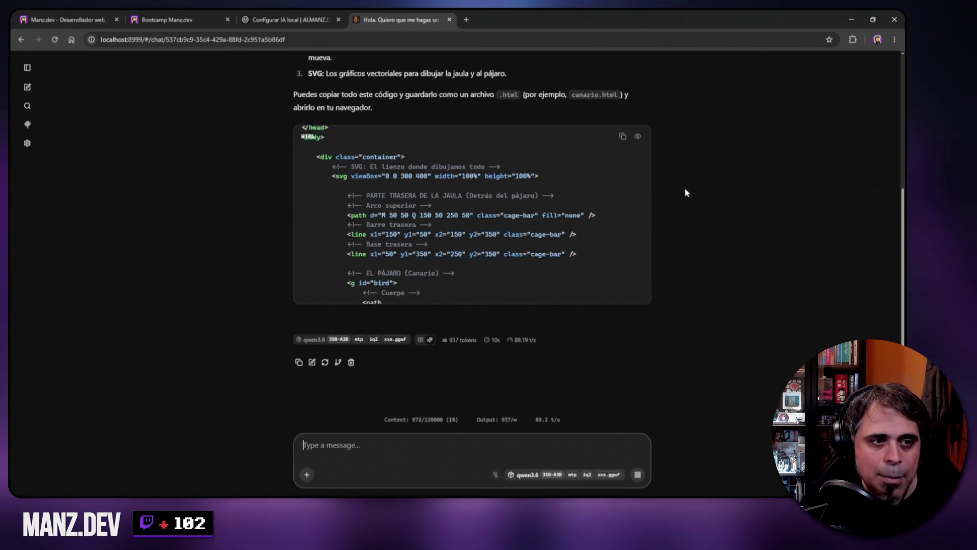
{"action": "scroll", "coordinate": [685, 188], "scroll_direction": "up", "scroll_amount": 2}
{"action": "scroll", "coordinate": [685, 193], "scroll_direction": "up", "scroll_amount": 2}
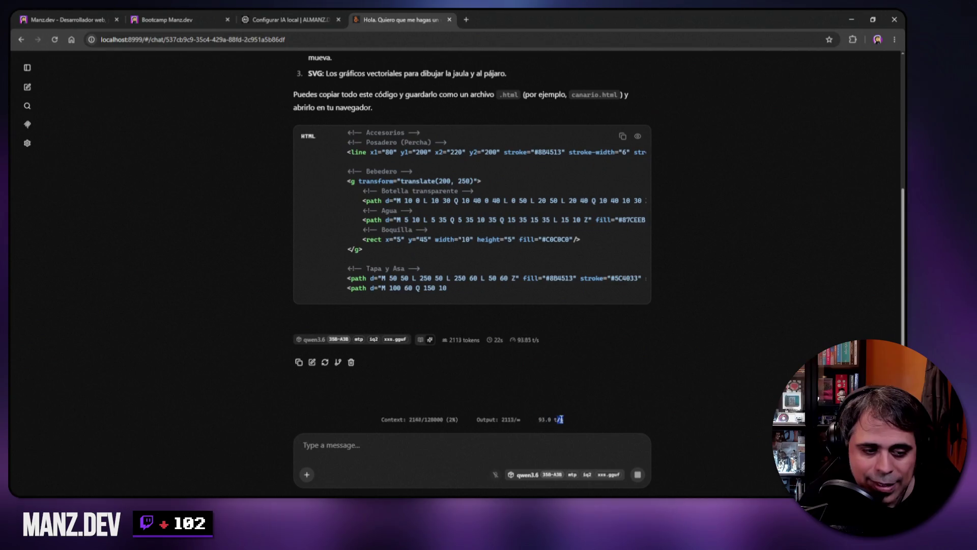
{"action": "scroll", "coordinate": [424, 184], "scroll_direction": "up", "scroll_amount": 3}
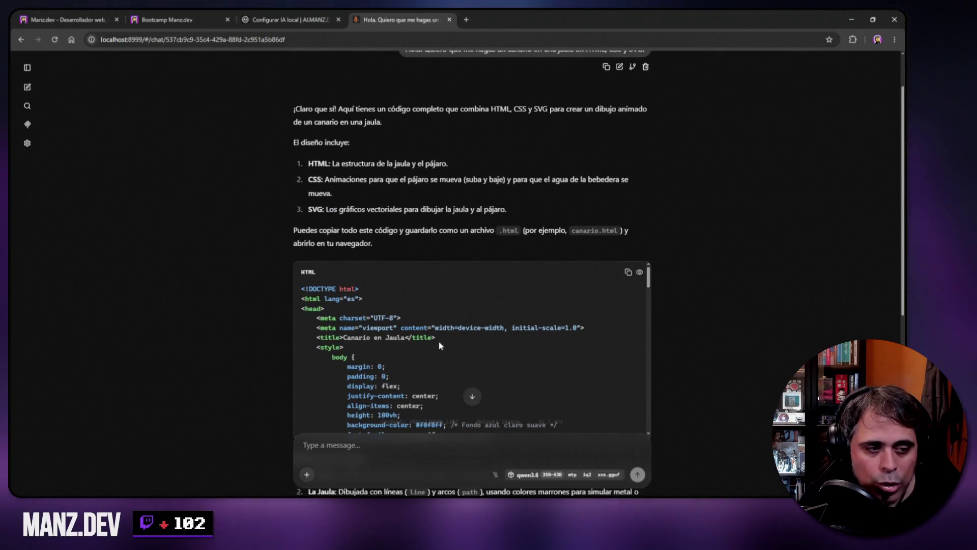
{"action": "scroll", "coordinate": [498, 287], "scroll_direction": "down", "scroll_amount": 10}
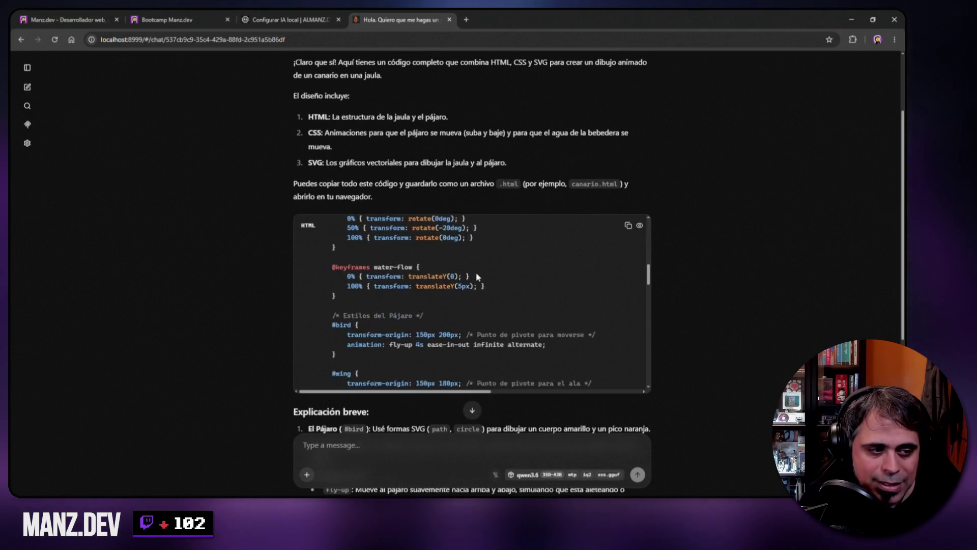
{"action": "scroll", "coordinate": [488, 300], "scroll_direction": "down", "scroll_amount": 5}
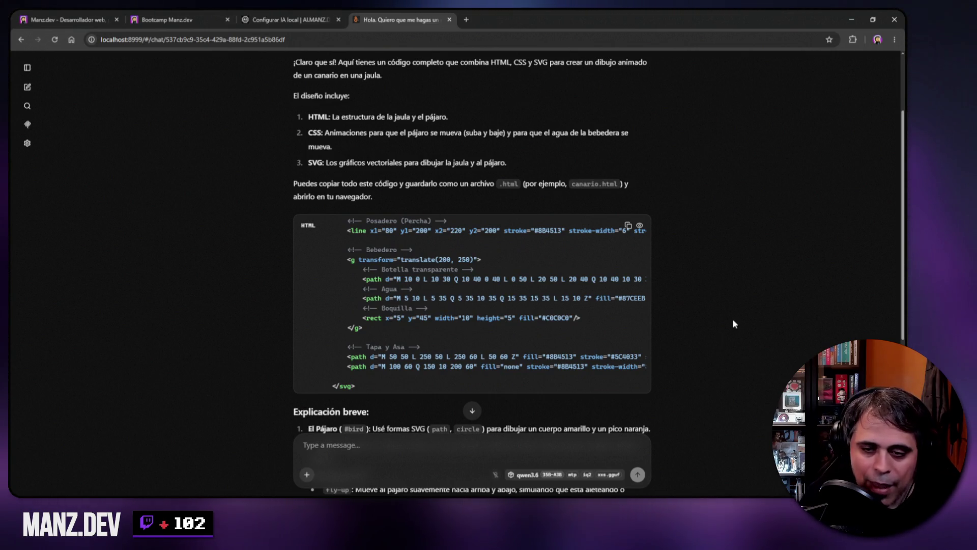
Scroll down to the canary code block and open its rendered preview.
{"action": "scroll", "coordinate": [716, 271], "scroll_direction": "down", "scroll_amount": 1}
{"action": "scroll", "coordinate": [713, 269], "scroll_direction": "down", "scroll_amount": 7}
{"action": "scroll", "coordinate": [660, 257], "scroll_direction": "up", "scroll_amount": 9}
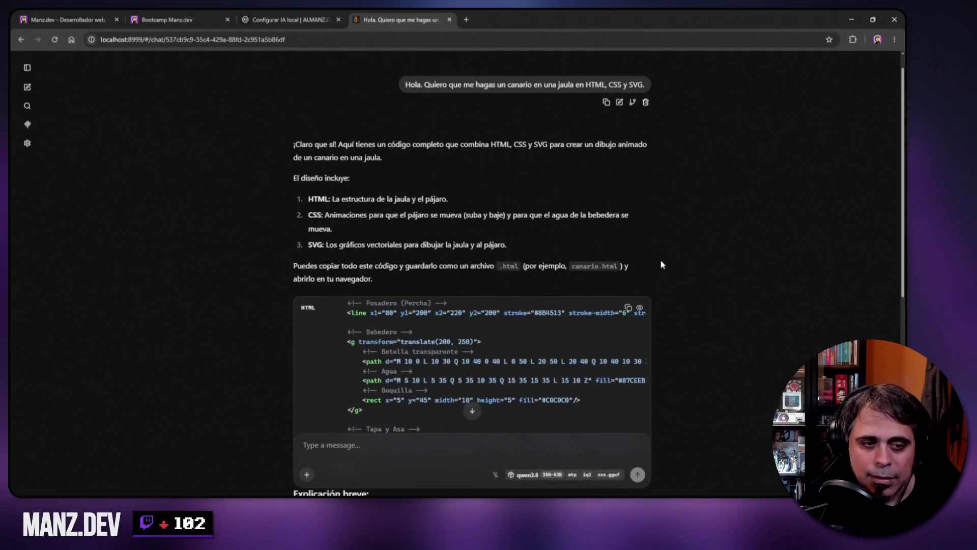
{"action": "scroll", "coordinate": [660, 189], "scroll_direction": "down", "scroll_amount": 4}
{"action": "left_click", "coordinate": [640, 121]}
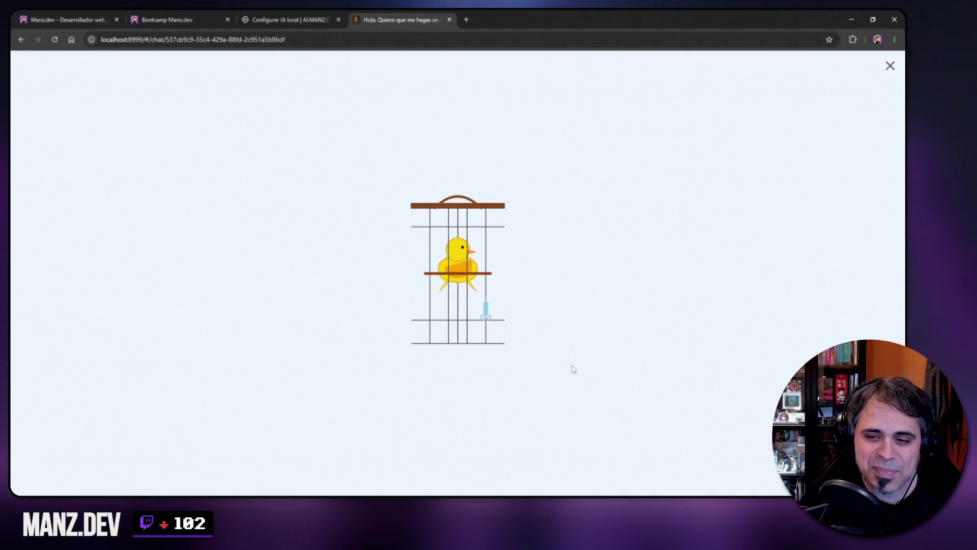
Close the canary preview and scroll through the explanation, then back to the top.
{"action": "left_click", "coordinate": [890, 66]}
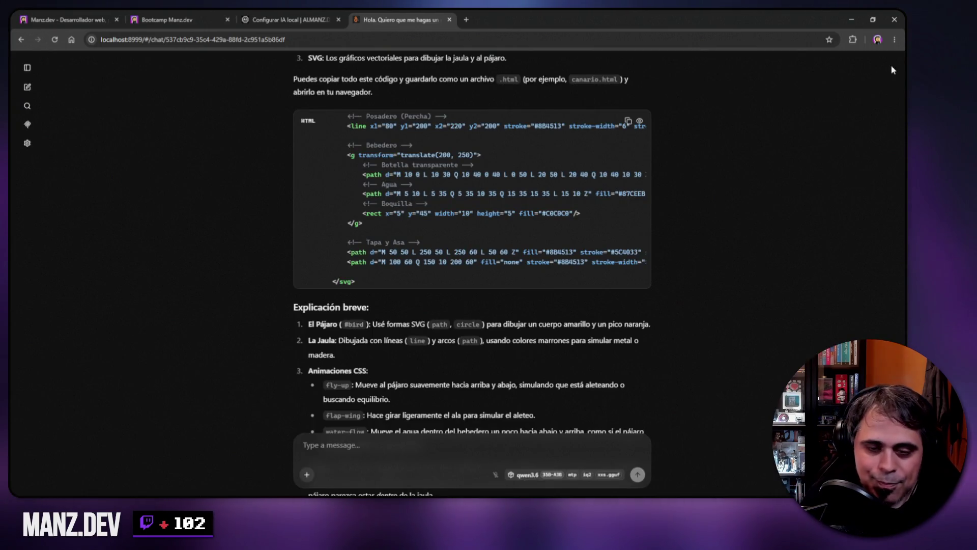
{"action": "scroll", "coordinate": [686, 262], "scroll_direction": "down", "scroll_amount": 2}
{"action": "scroll", "coordinate": [685, 262], "scroll_direction": "down", "scroll_amount": 2}
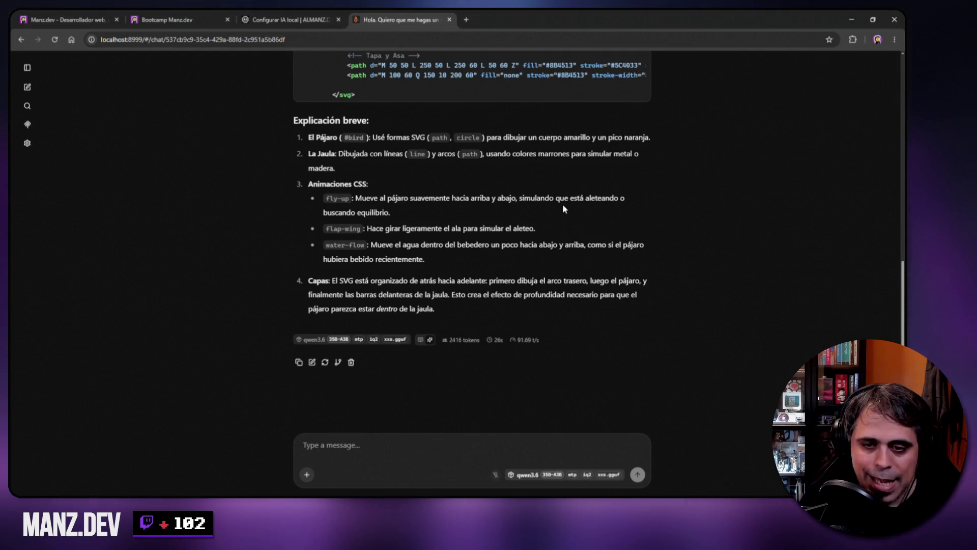
{"action": "scroll", "coordinate": [422, 195], "scroll_direction": "up", "scroll_amount": 10}
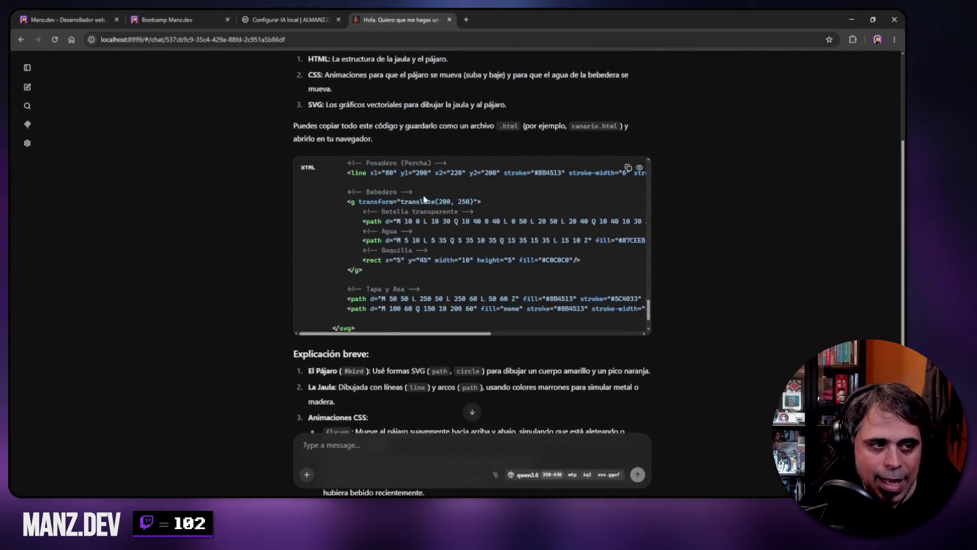
{"action": "scroll", "coordinate": [422, 195], "scroll_direction": "up", "scroll_amount": 1}
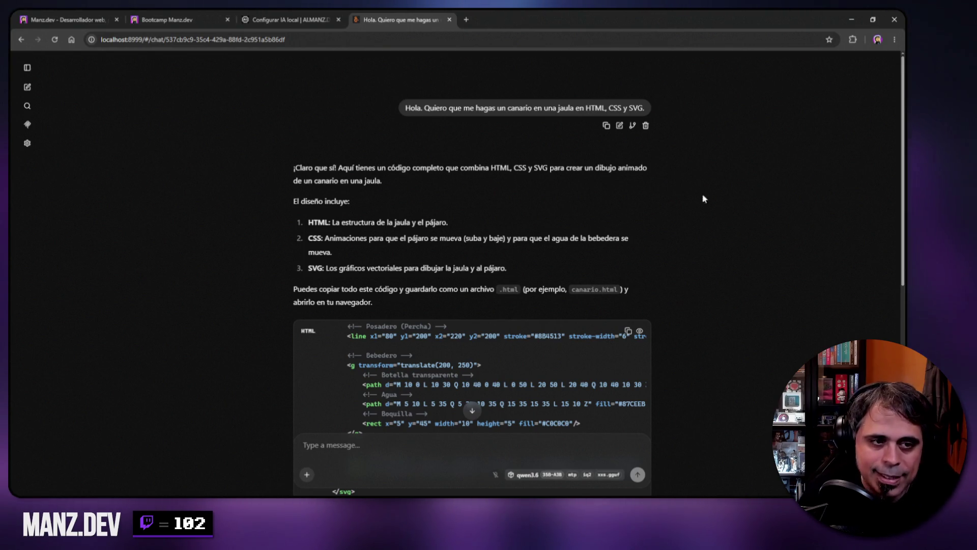
Close the chat tab, minimize the server log, and open a new Debian terminal.
{"action": "left_click", "coordinate": [450, 20]}
{"action": "key", "text": "alt+Tab"}
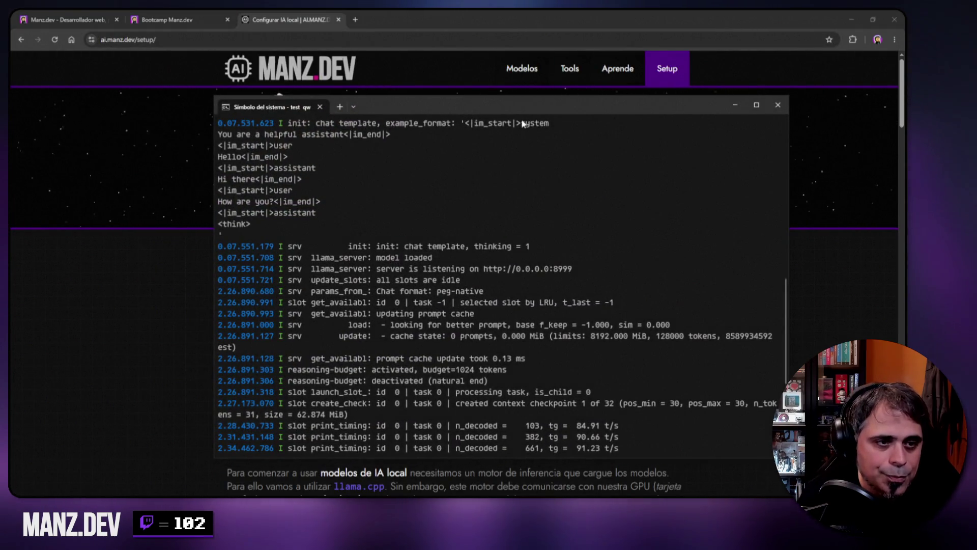
{"action": "left_click", "coordinate": [735, 105]}
{"action": "right_click", "coordinate": [112, 492]}
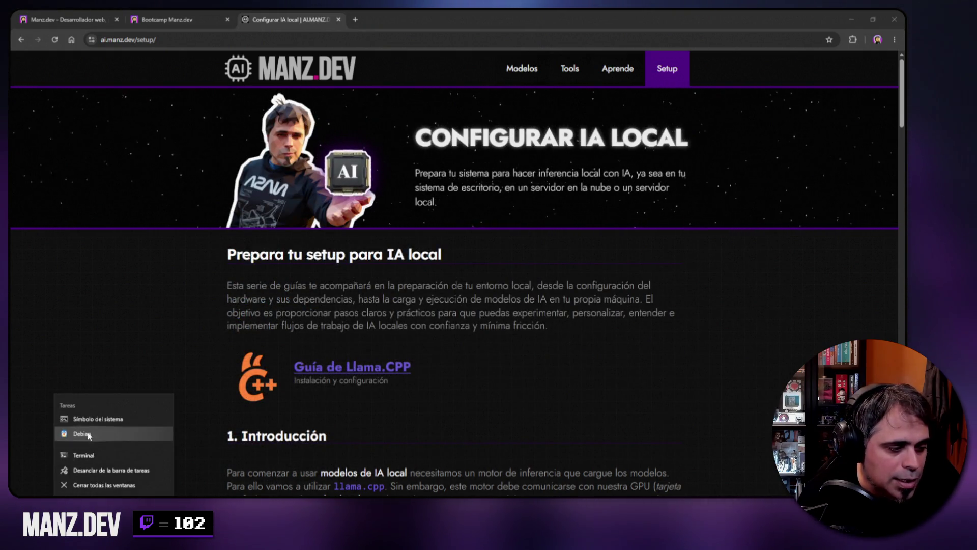
{"action": "left_click", "coordinate": [86, 434]}
{"action": "left_click_drag", "start_coordinate": [469, 96], "coordinate": [662, 100]}
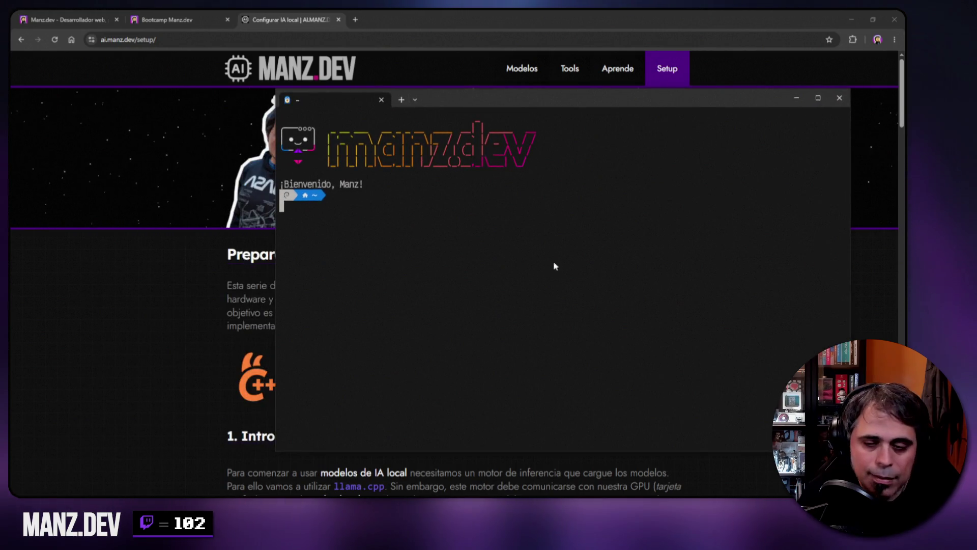
{"action": "left_click_drag", "start_coordinate": [587, 99], "coordinate": [541, 102]}
Change into ~/github/test-local-ia and clear the screen.
{"action": "type", "text": "cd github/"}
{"action": "key", "text": "Return"}
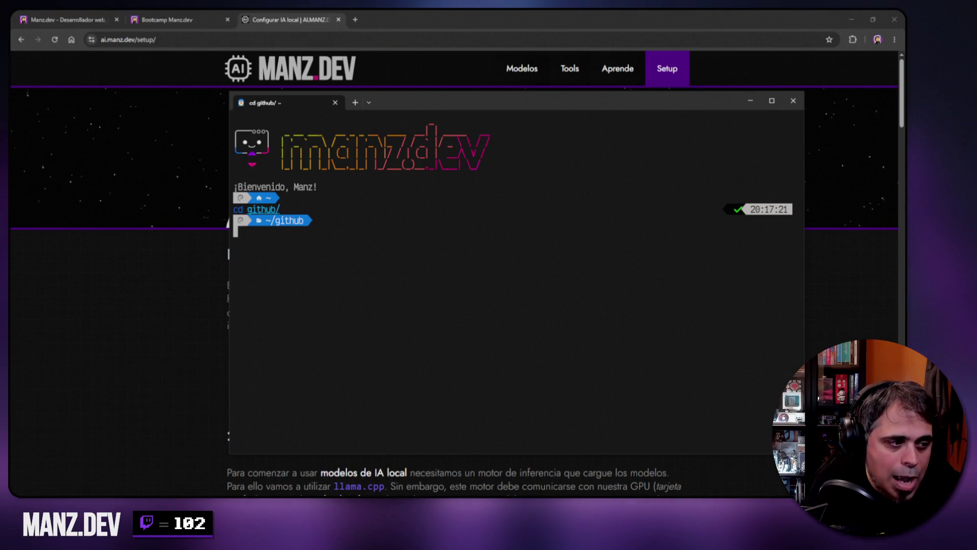
{"action": "type", "text": "cd test-local-"}
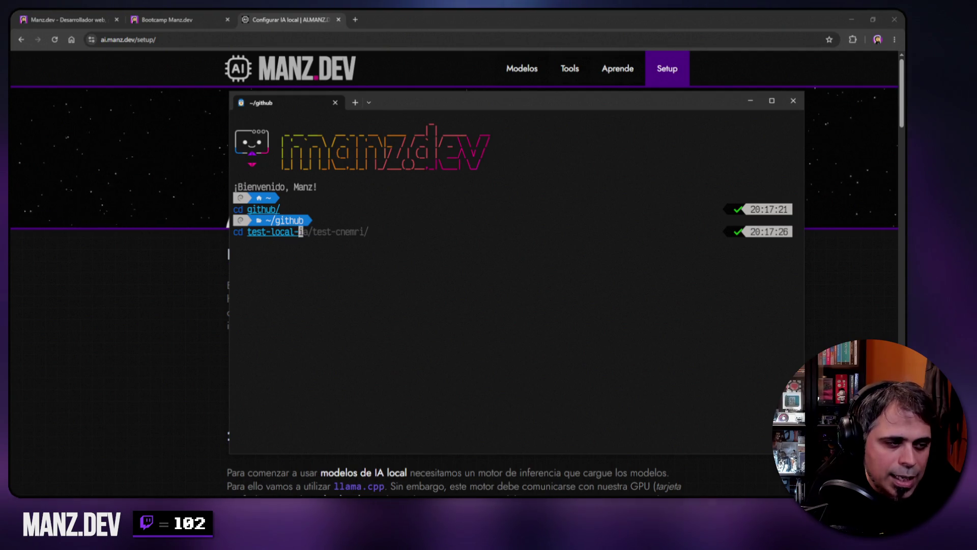
{"action": "type", "text": "ia"}
{"action": "key", "text": "Return"}
{"action": "type", "text": "clear"}
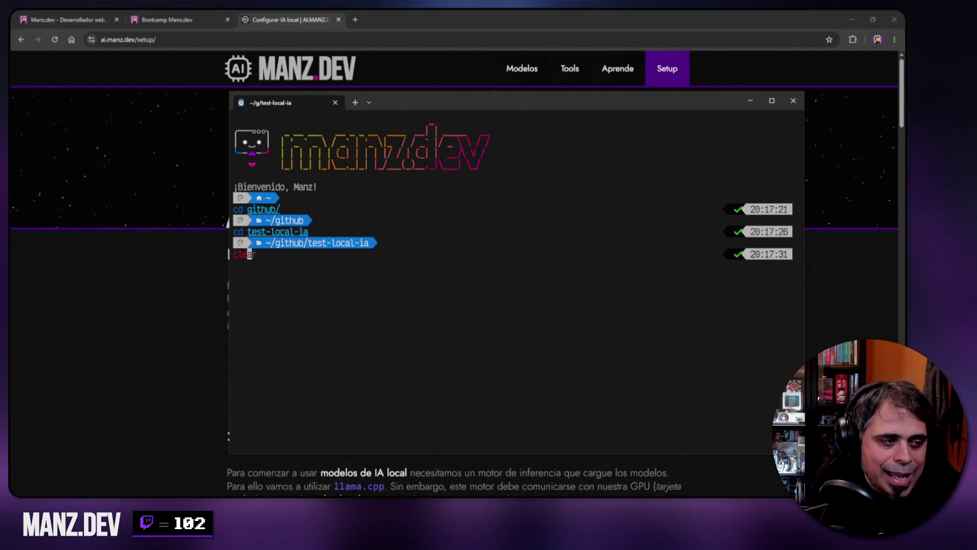
{"action": "key", "text": "Return"}
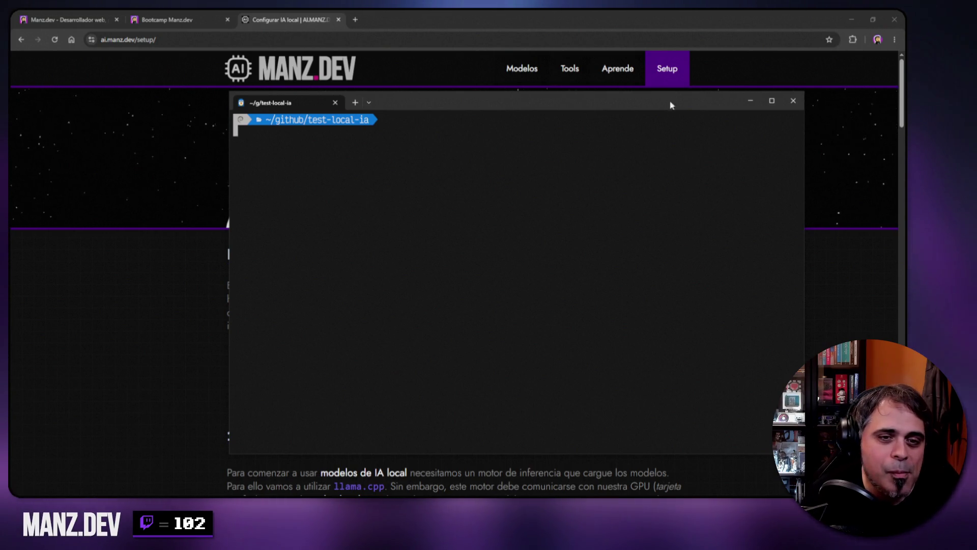
{"action": "left_click_drag", "start_coordinate": [620, 109], "coordinate": [601, 113]}
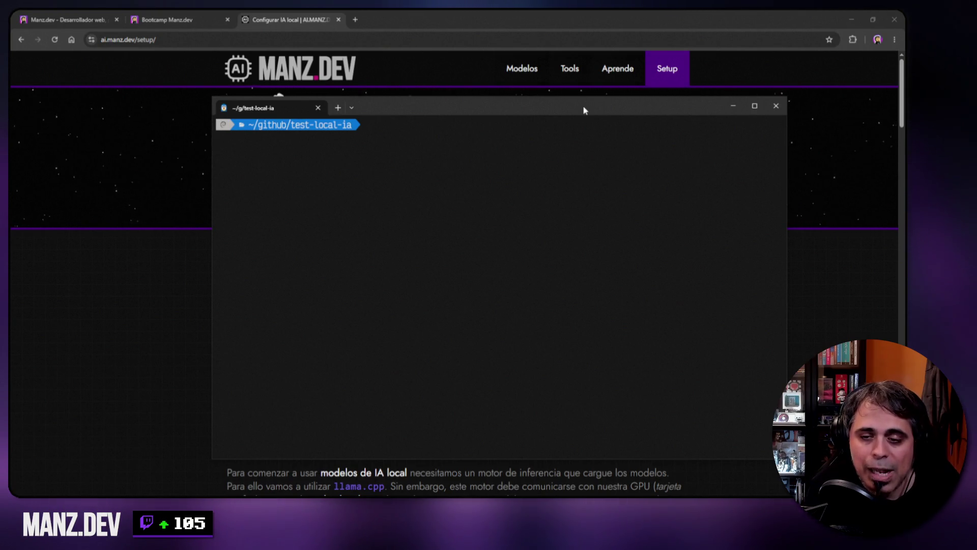
{"action": "left_click_drag", "start_coordinate": [588, 109], "coordinate": [582, 344]}
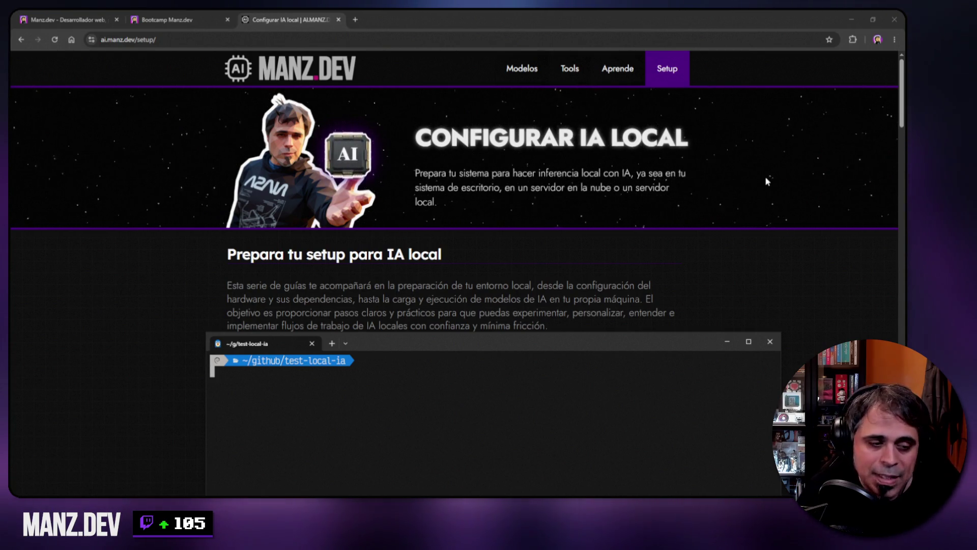
{"action": "mouse_move", "coordinate": [630, 341]}
{"action": "left_mouse_down"}
{"action": "mouse_move", "coordinate": [632, 135]}
{"action": "mouse_move", "coordinate": [619, 121]}
{"action": "left_mouse_up"}
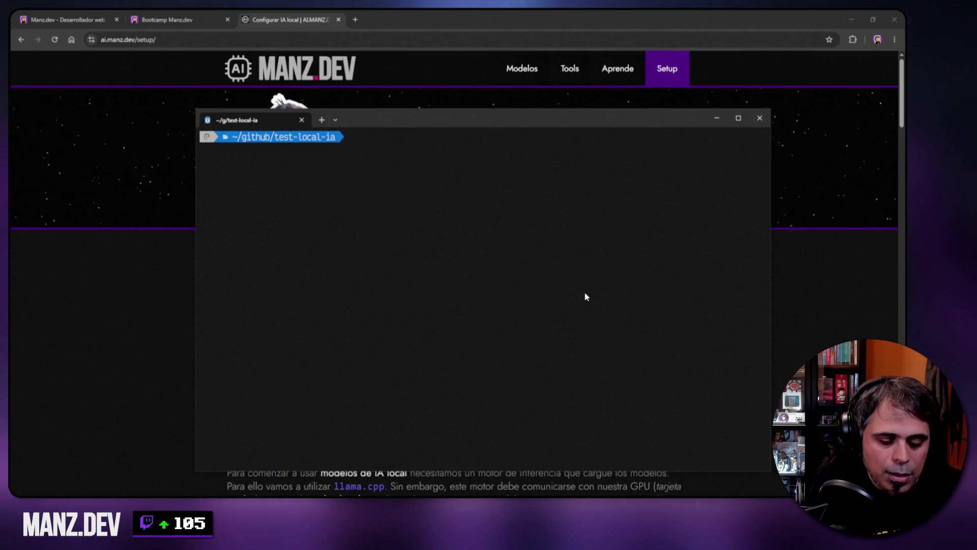
Create the solar-system folder, move into it, list it and clear the screen.
{"action": "type", "text": "mkdir solar-system"}
{"action": "key", "text": "Return"}
{"action": "type", "text": "cd solar-system"}
{"action": "key", "text": "Return"}
{"action": "type", "text": "ls"}
{"action": "key", "text": "ctrl+l"}
{"action": "key", "text": "Return"}
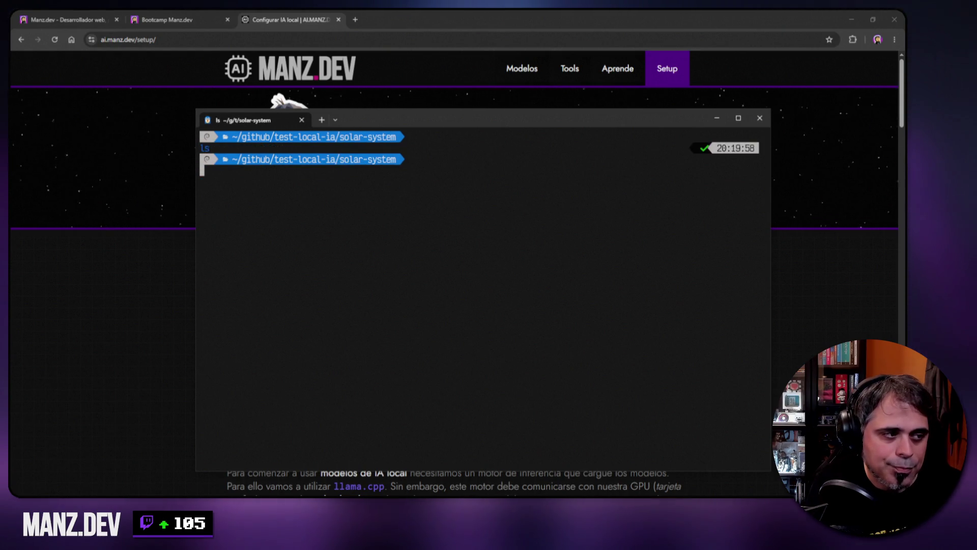
{"action": "key", "text": "Return"}
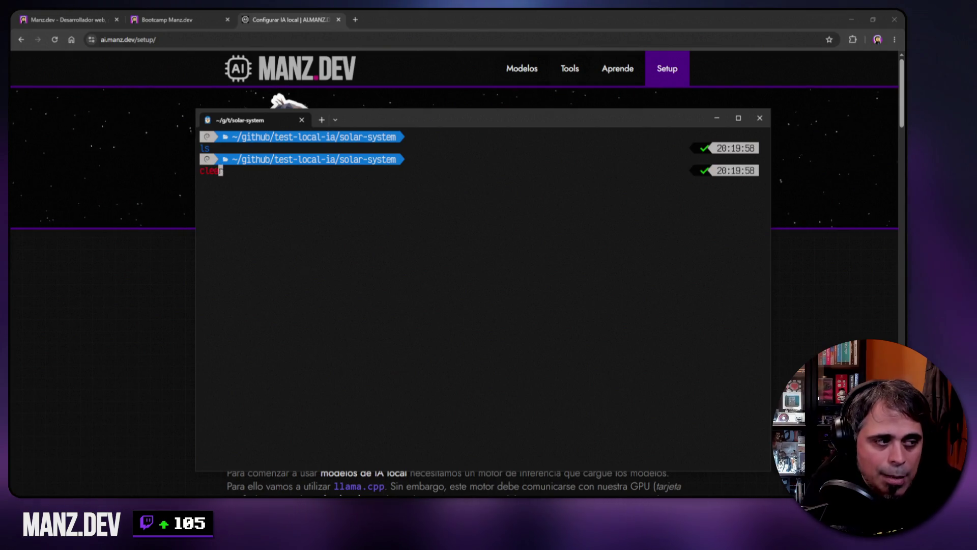
{"action": "key", "text": "ctrl+l"}
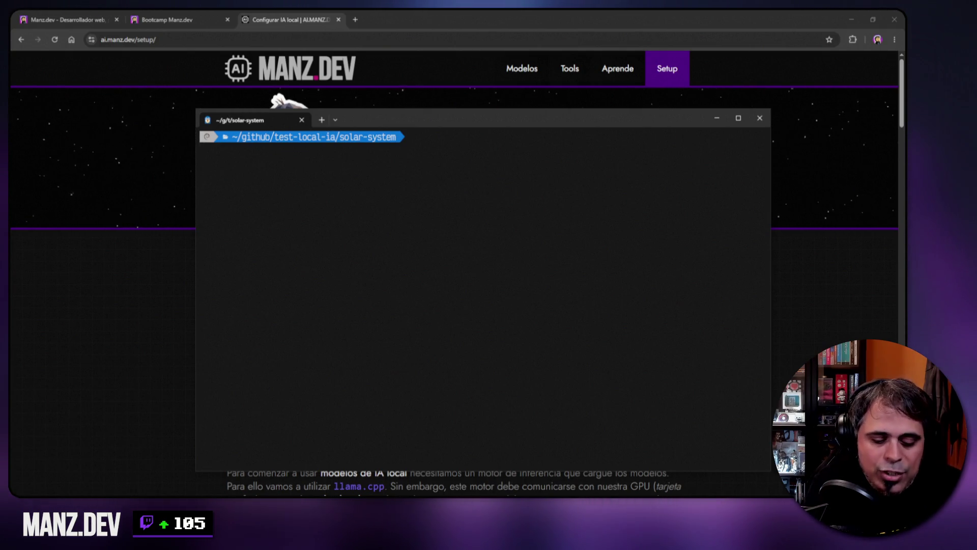
Discard a half-typed pi command and open a new browser tab.
{"action": "type", "text": "pi"}
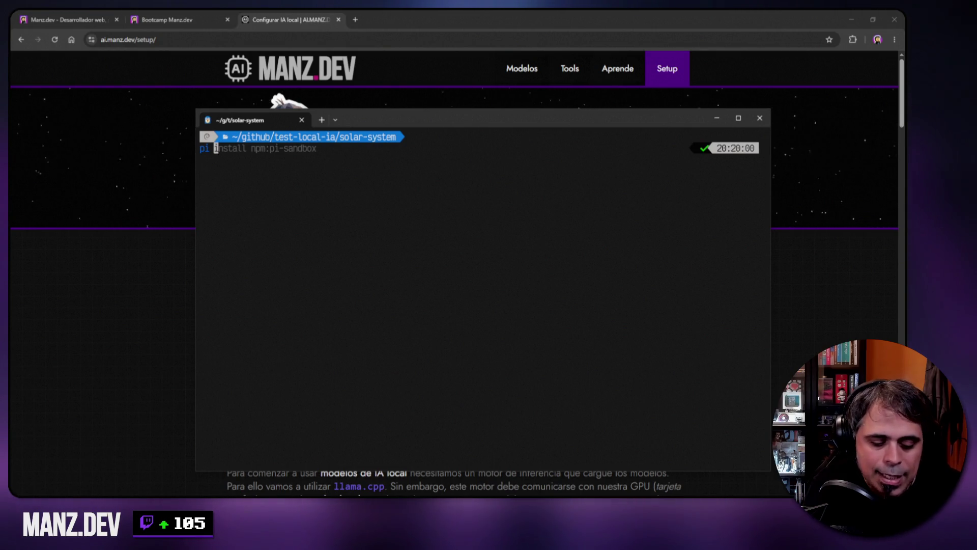
{"action": "key", "text": "ctrl+c"}
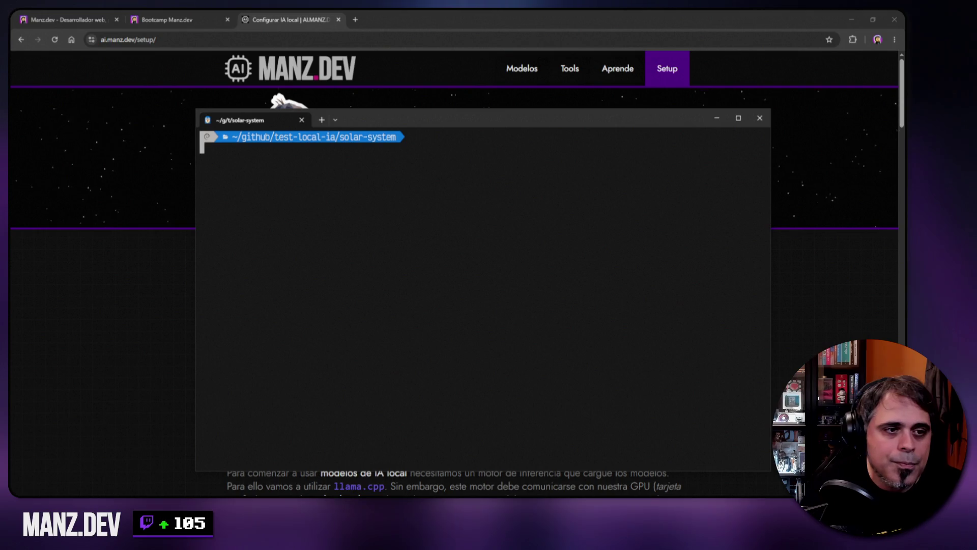
{"action": "left_click", "coordinate": [650, 11]}
{"action": "key", "text": "ctrl+t"}
Load pi.dev and highlight the 'Pi is a minimal agent harness' sentence.
{"action": "type", "text": "pi.dev"}
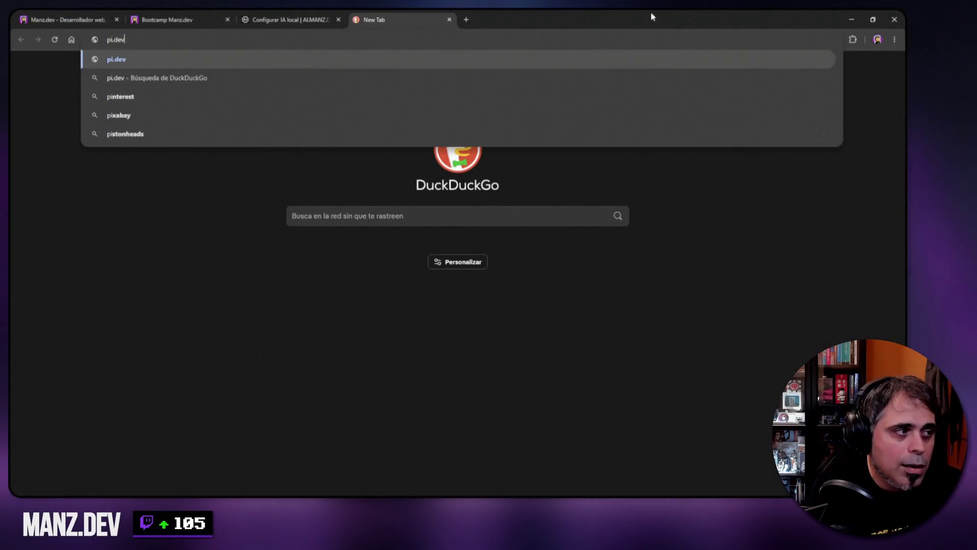
{"action": "key", "text": "Return"}
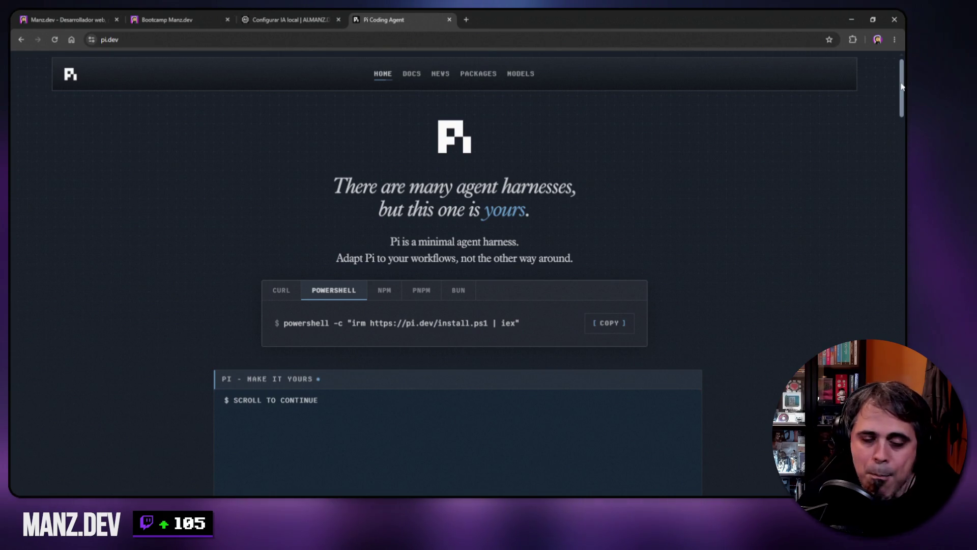
{"action": "left_click_drag", "start_coordinate": [391, 241], "coordinate": [521, 242]}
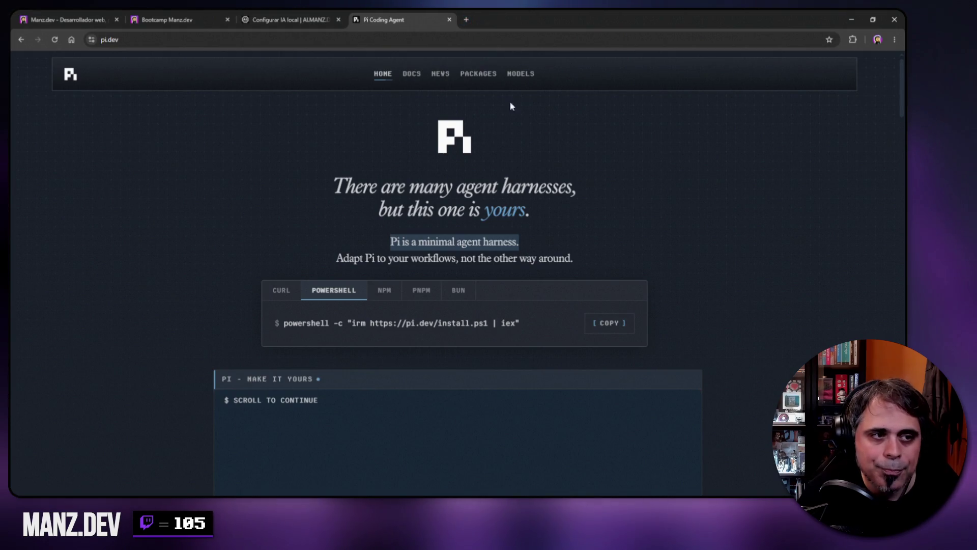
Open the PACKAGES catalog and scroll through its listing.
{"action": "left_click", "coordinate": [478, 74]}
{"action": "scroll", "coordinate": [457, 207], "scroll_direction": "down", "scroll_amount": 15}
{"action": "scroll", "coordinate": [454, 206], "scroll_direction": "up", "scroll_amount": 13}
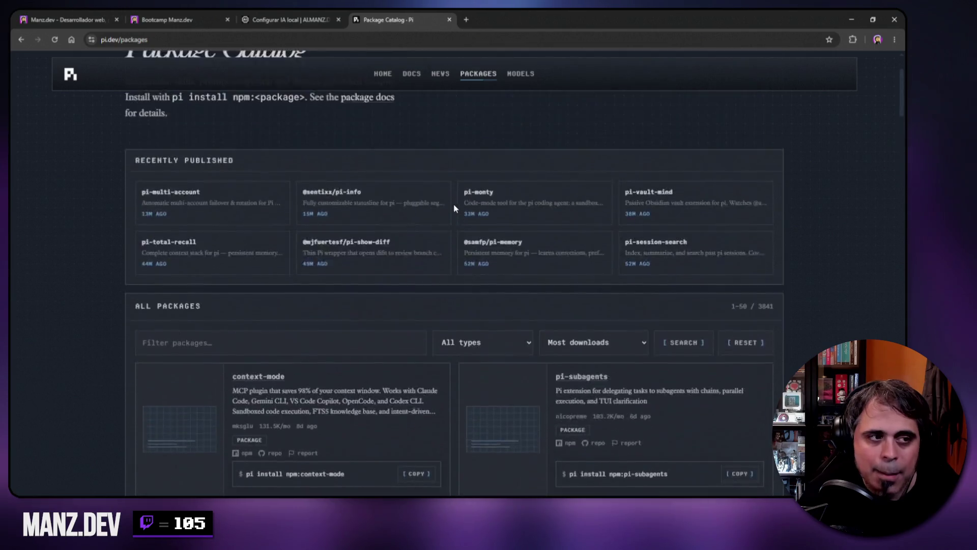
{"action": "scroll", "coordinate": [454, 203], "scroll_direction": "up", "scroll_amount": 2}
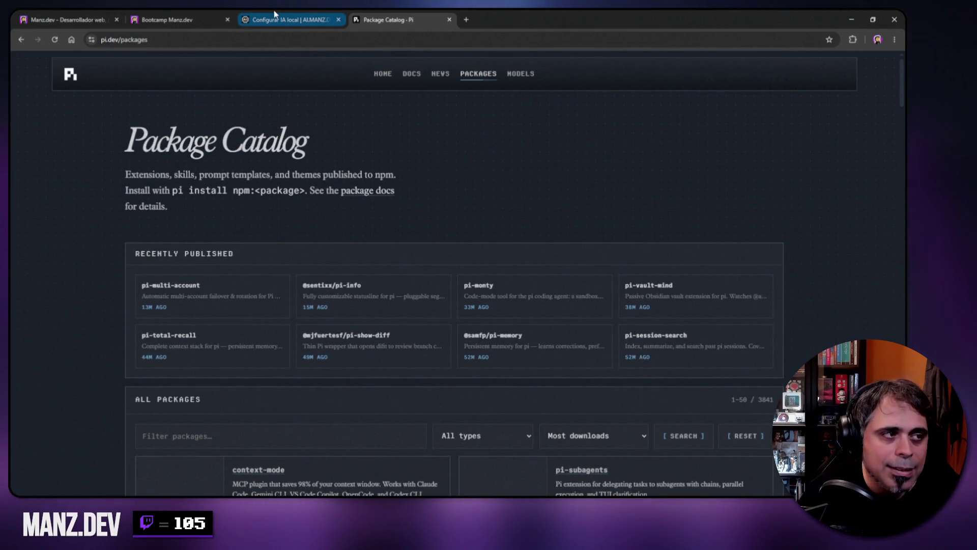
Flip through the Configurar IA local, Package Catalog and Manz.dev tabs, ending on Bootcamp.
{"action": "left_click", "coordinate": [274, 12]}
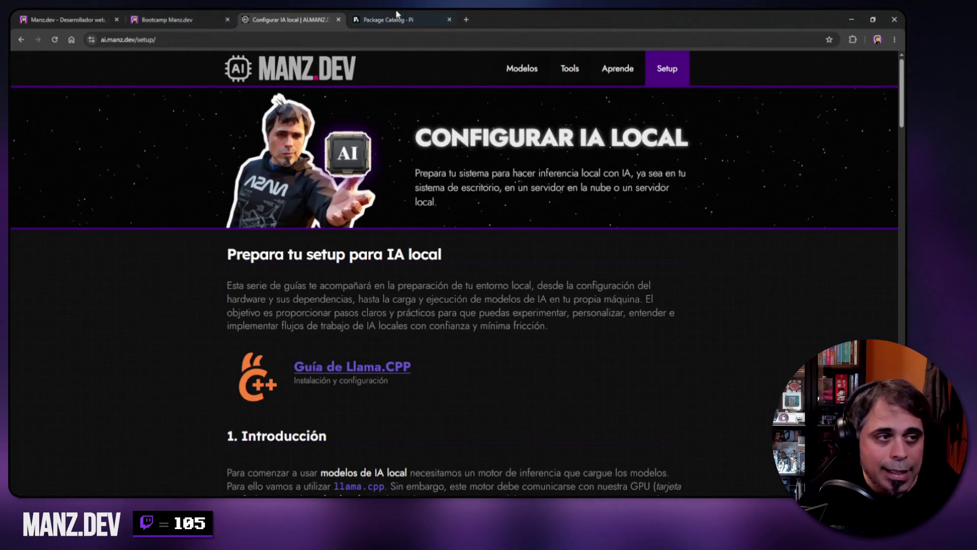
{"action": "left_click", "coordinate": [395, 19]}
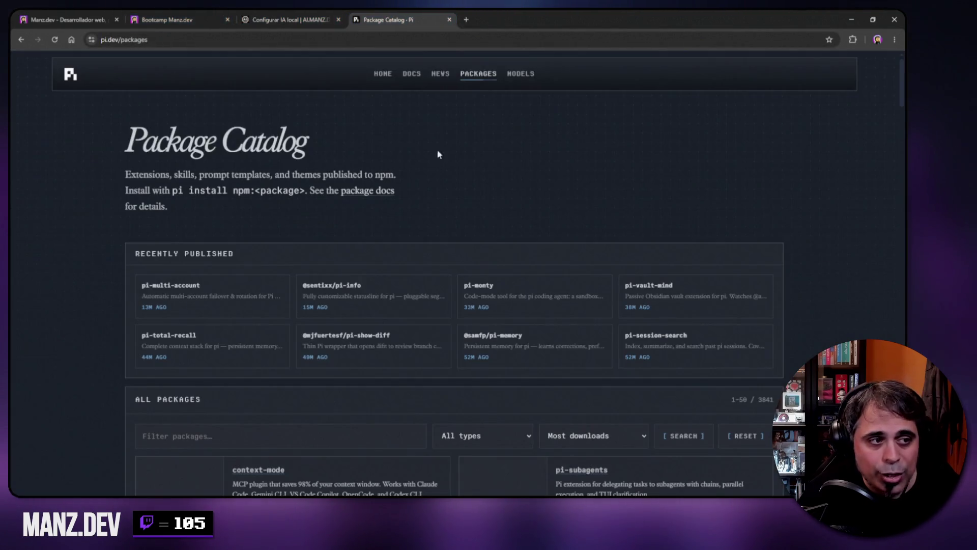
{"action": "left_click", "coordinate": [289, 11]}
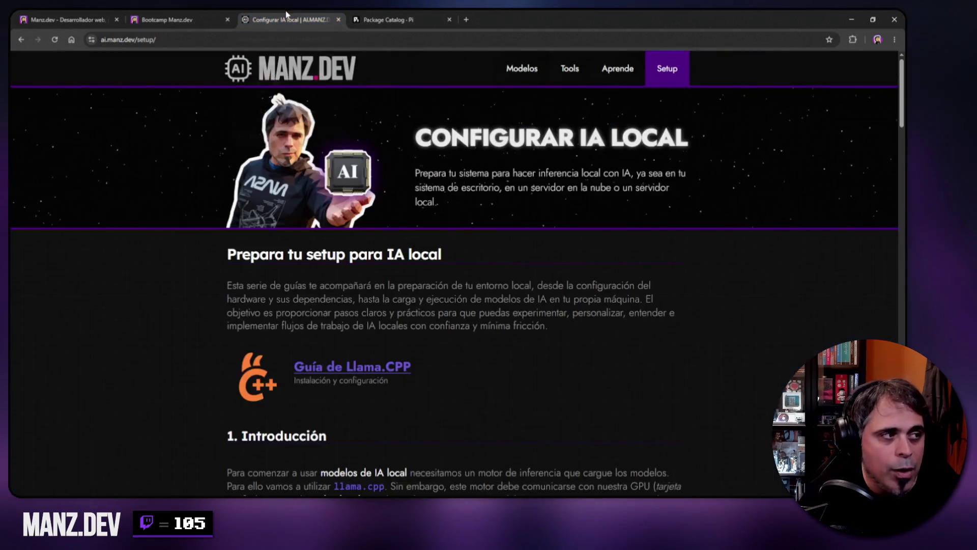
{"action": "left_click", "coordinate": [173, 16]}
{"action": "left_click", "coordinate": [66, 19]}
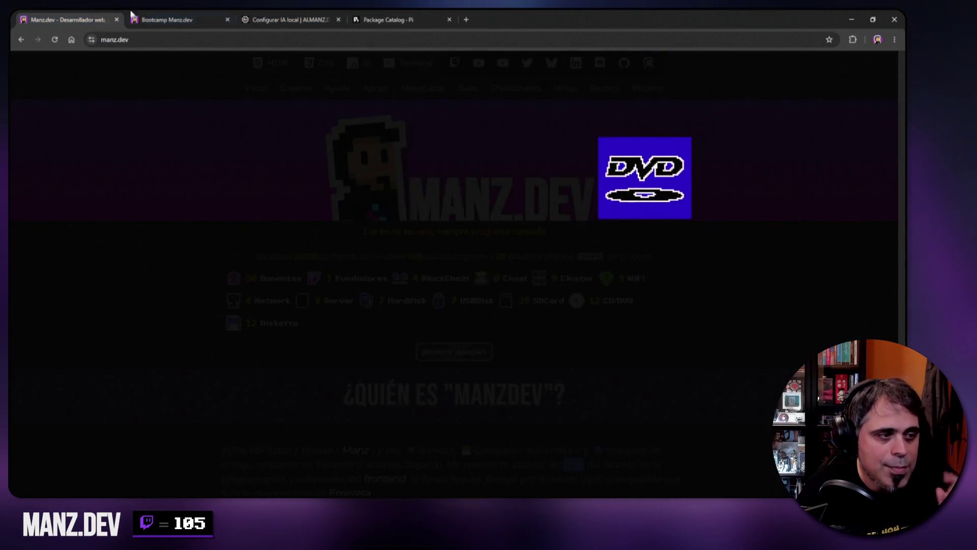
{"action": "left_click", "coordinate": [168, 20]}
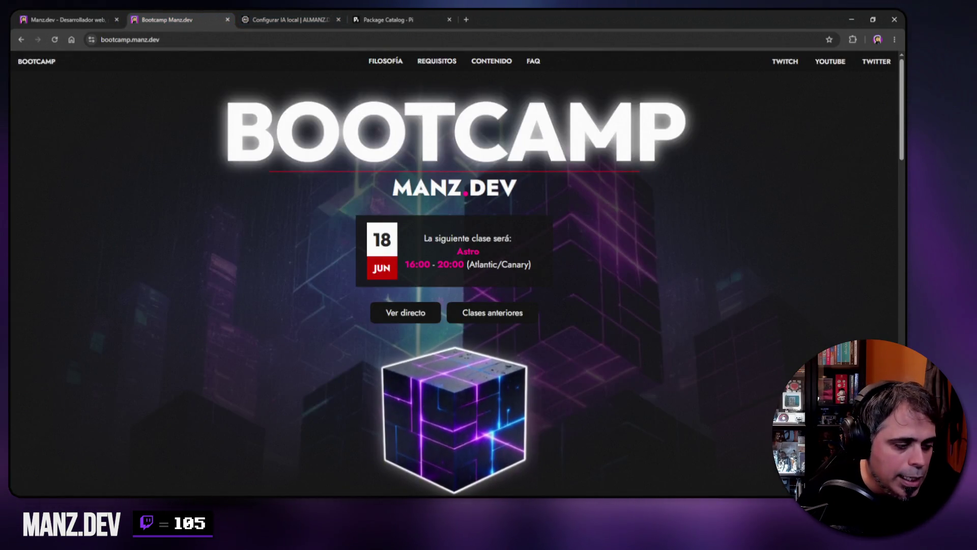
Bring up the solar-system terminal, then the models.json editor.
{"action": "left_click", "coordinate": [151, 506]}
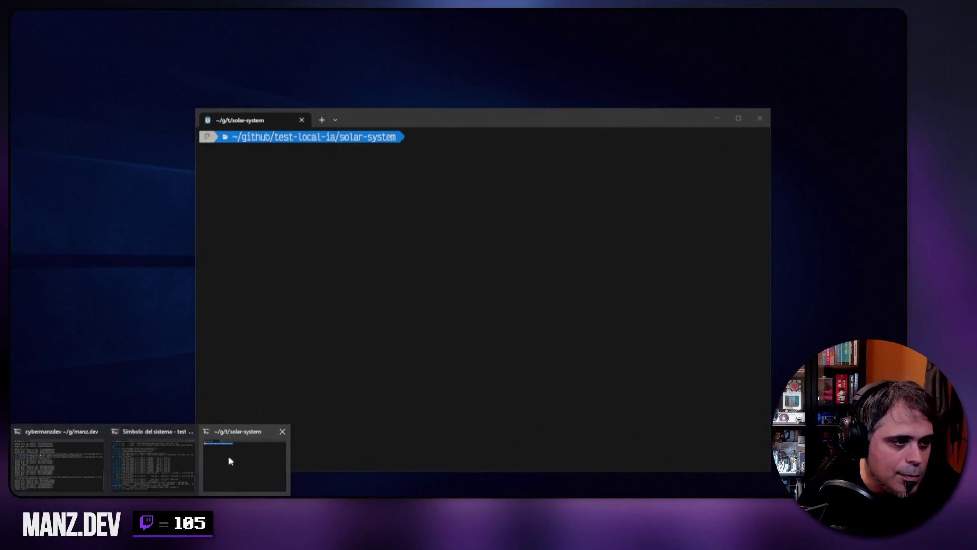
{"action": "left_click", "coordinate": [225, 456]}
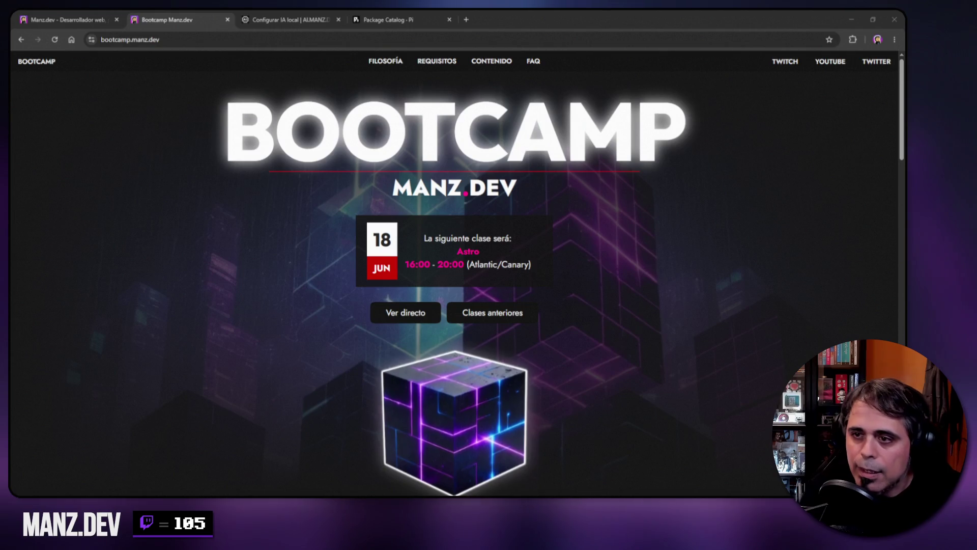
{"action": "key", "text": "alt+Tab"}
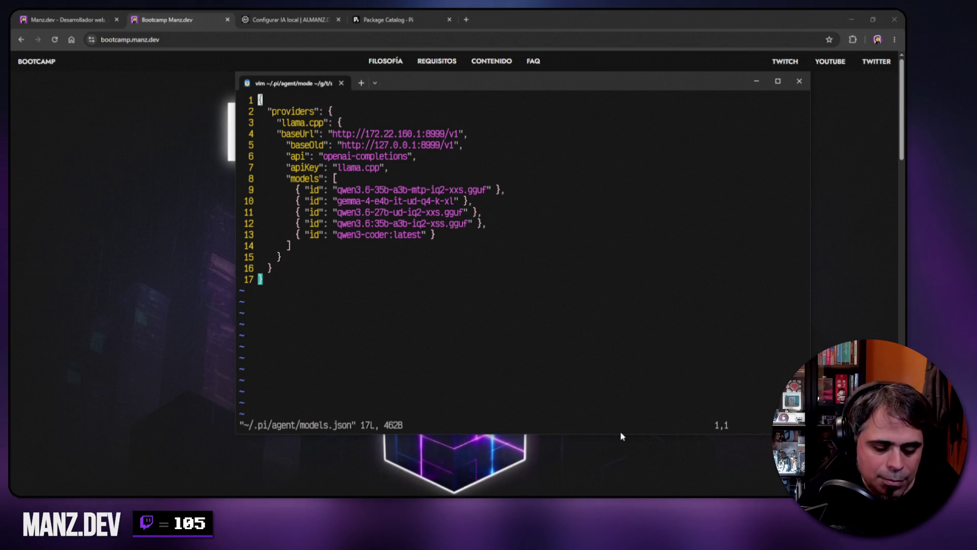
Delete the baseOld line from models.json in vim.
{"action": "key", "text": "j"}
{"action": "key", "text": "j"}
{"action": "key", "text": "j"}
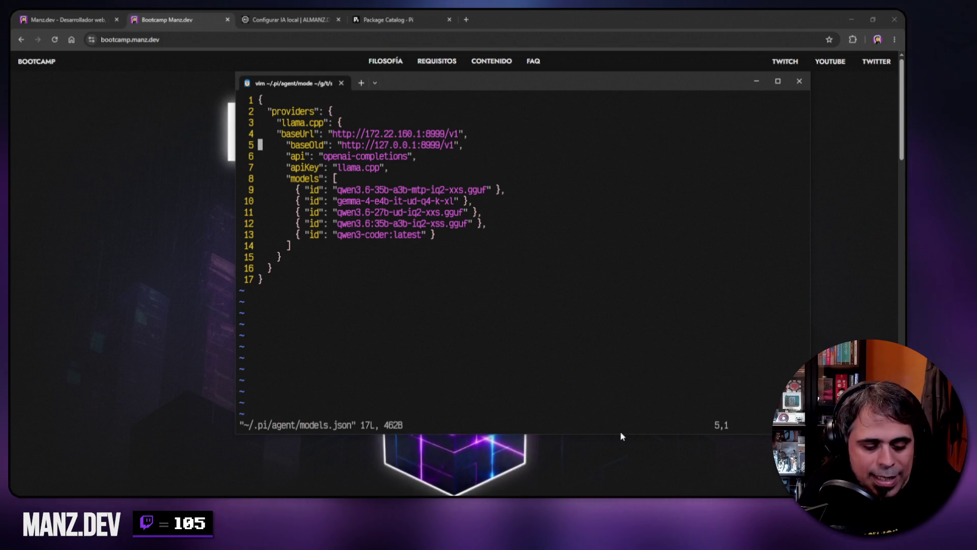
{"action": "key", "text": "d"}
{"action": "key", "text": "d"}
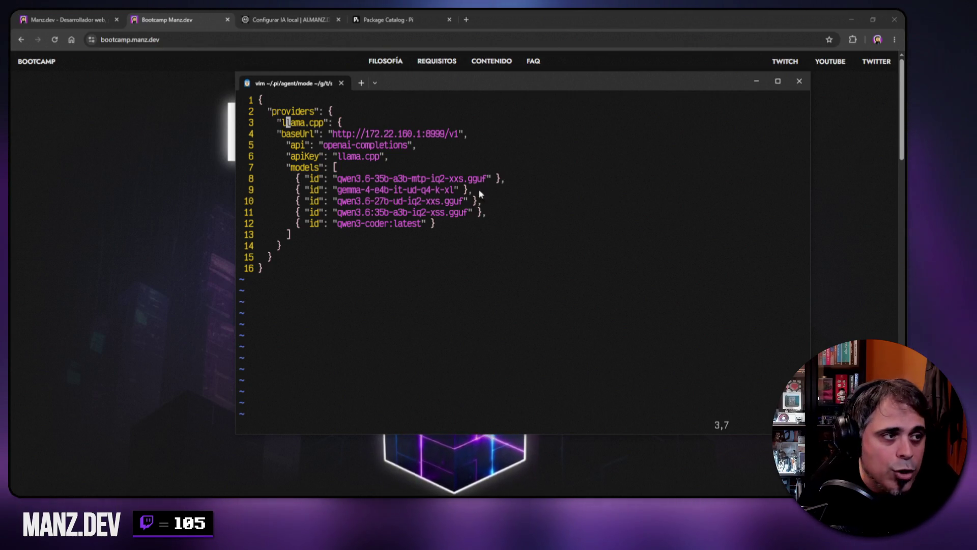
Back in Chrome, open and close an empty tab, then drag El Pato Draw into view.
{"action": "left_click", "coordinate": [645, 20]}
{"action": "key", "text": "ctrl+t"}
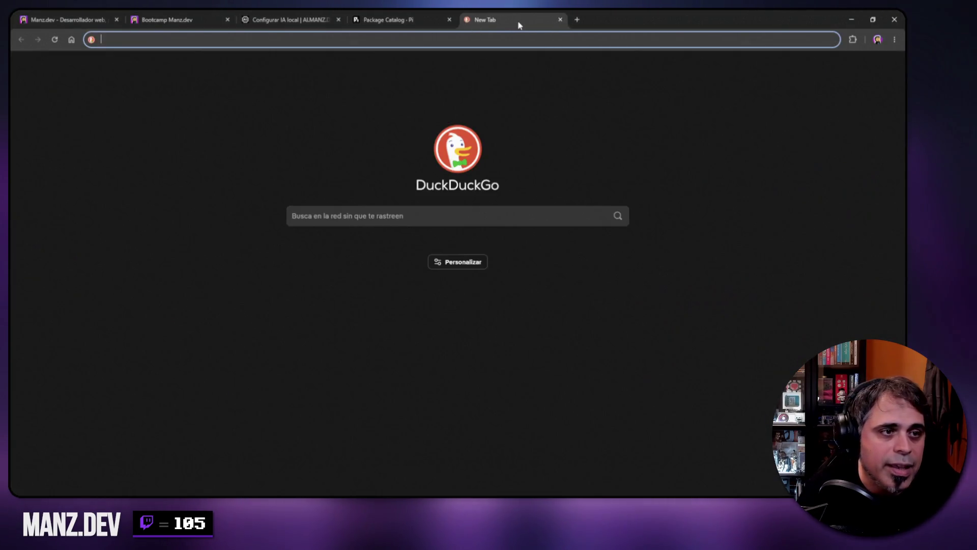
{"action": "key", "text": "ctrl+w"}
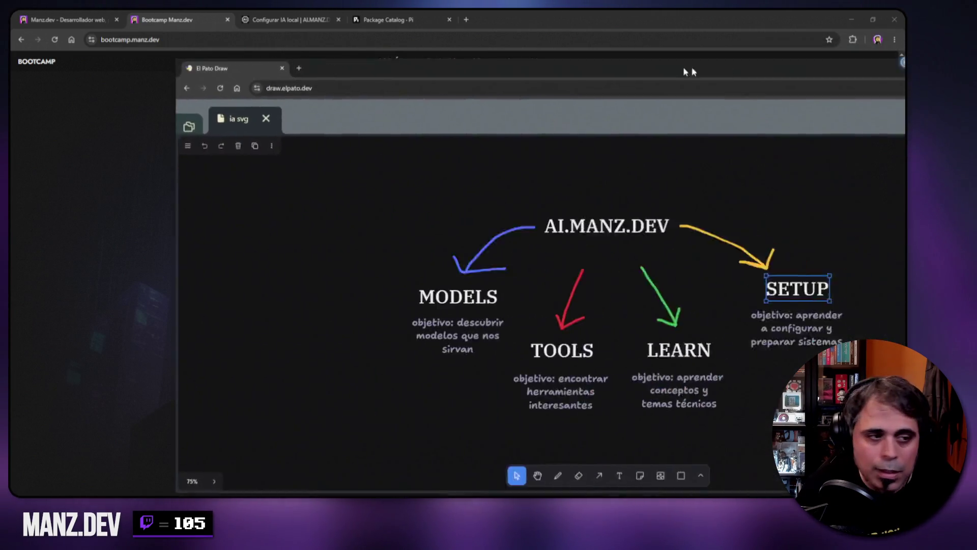
{"action": "mouse_move", "coordinate": [694, 71]}
{"action": "left_mouse_down"}
{"action": "mouse_move", "coordinate": [475, 35]}
{"action": "mouse_move", "coordinate": [544, 47]}
{"action": "left_mouse_up"}
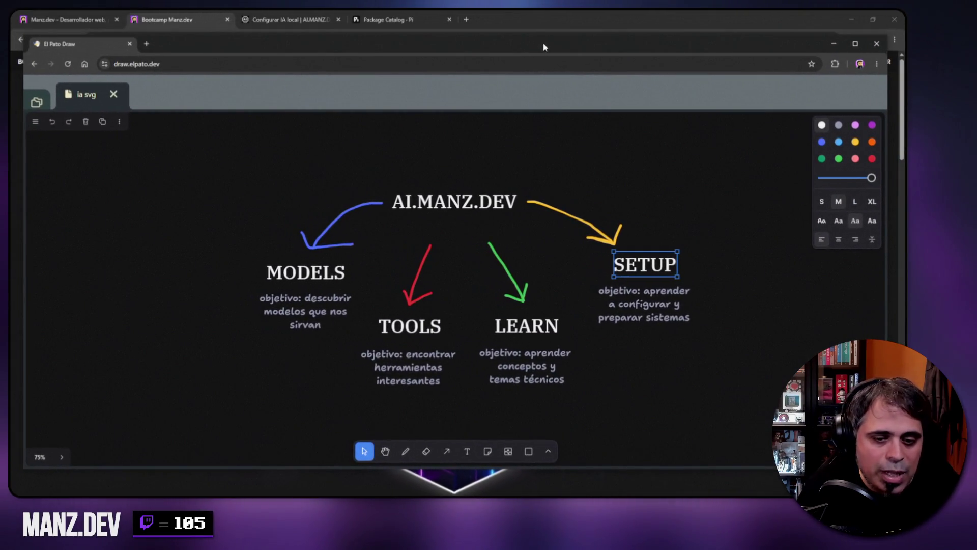
Pan the diagram and draw an orange box to the right of SETUP.
{"action": "left_click", "coordinate": [744, 270]}
{"action": "left_click_drag", "start_coordinate": [663, 377], "coordinate": [542, 345]}
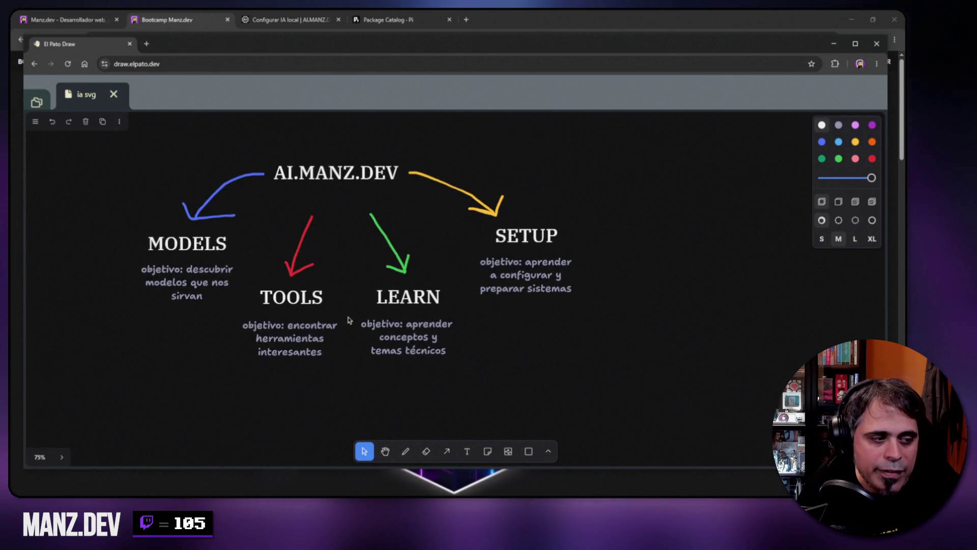
{"action": "mouse_move", "coordinate": [722, 225]}
{"action": "left_mouse_down"}
{"action": "mouse_move", "coordinate": [464, 242]}
{"action": "mouse_move", "coordinate": [338, 264]}
{"action": "left_mouse_up"}
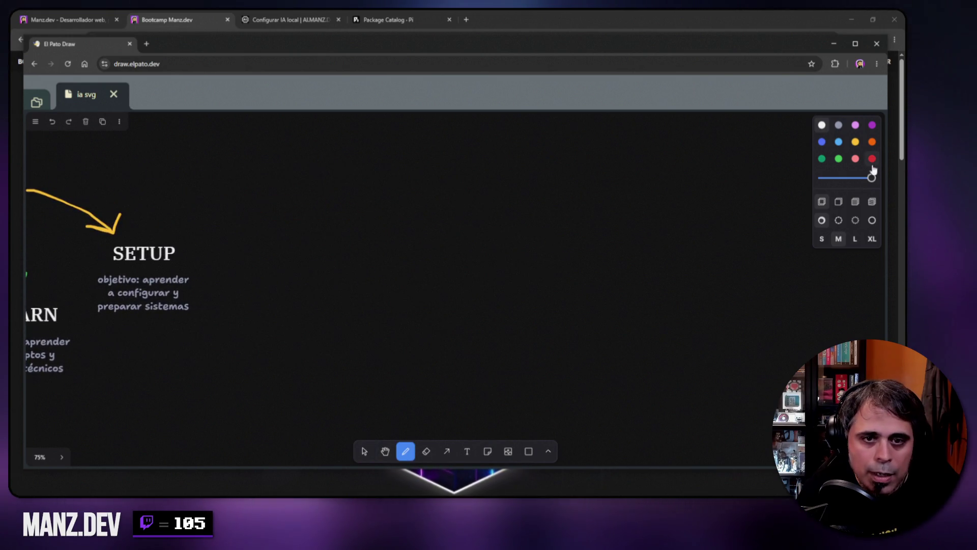
{"action": "left_click_drag", "start_coordinate": [337, 208], "coordinate": [332, 280]}
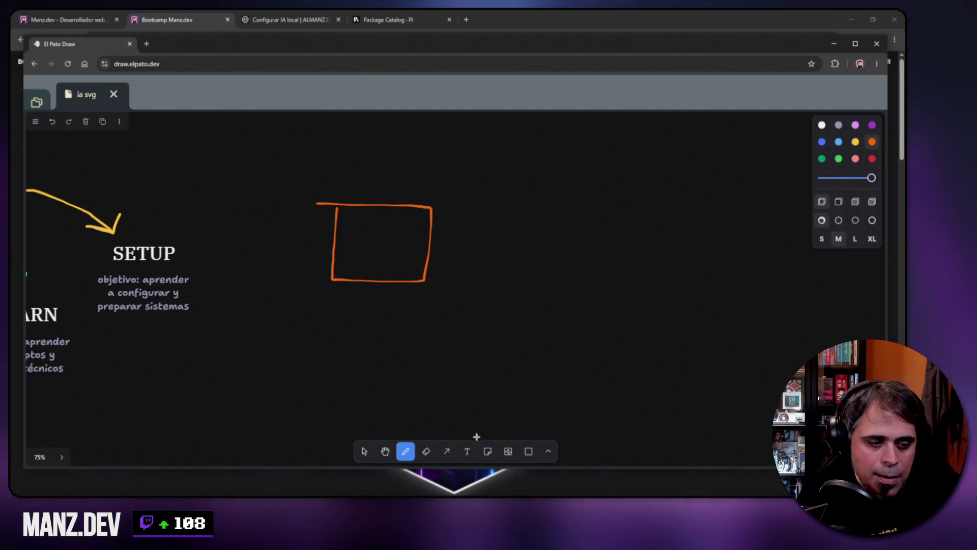
Add a LLAMA.CPP text label inside the box and enlarge it to fill it.
{"action": "left_click", "coordinate": [467, 451]}
{"action": "left_click", "coordinate": [361, 249]}
{"action": "type", "text": "uama.cpp"}
{"action": "left_click", "coordinate": [403, 250]}
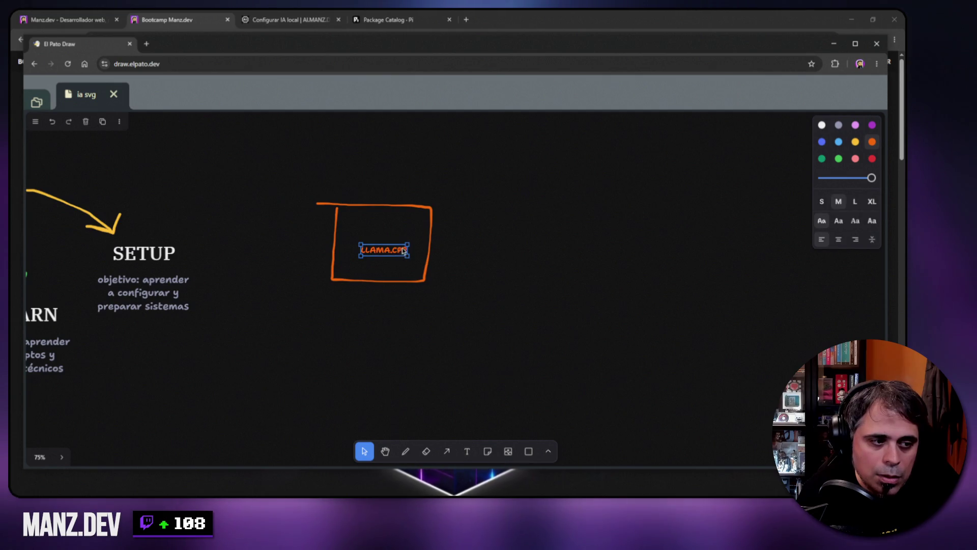
{"action": "mouse_move", "coordinate": [407, 244]}
{"action": "left_mouse_down"}
{"action": "mouse_move", "coordinate": [446, 233]}
{"action": "mouse_move", "coordinate": [426, 230]}
{"action": "left_mouse_up"}
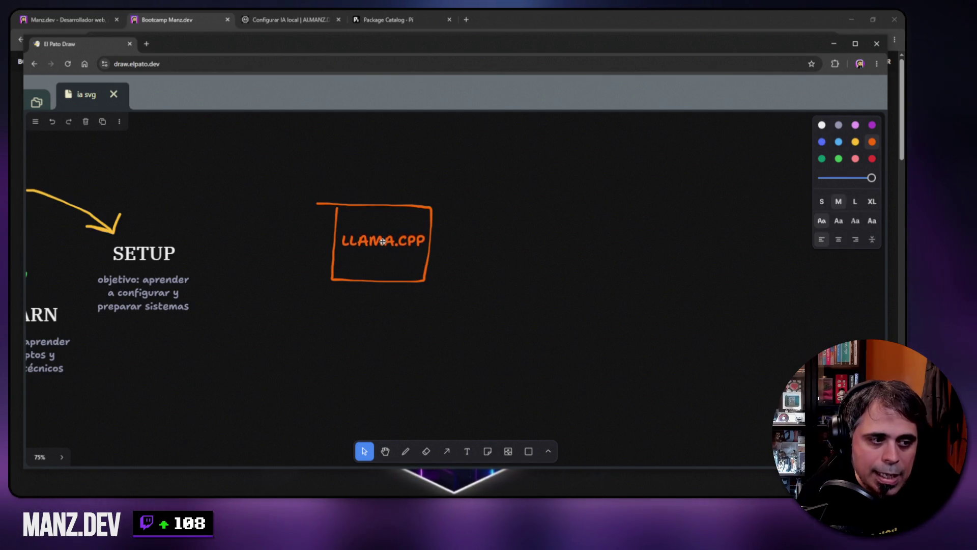
{"action": "left_click", "coordinate": [513, 351]}
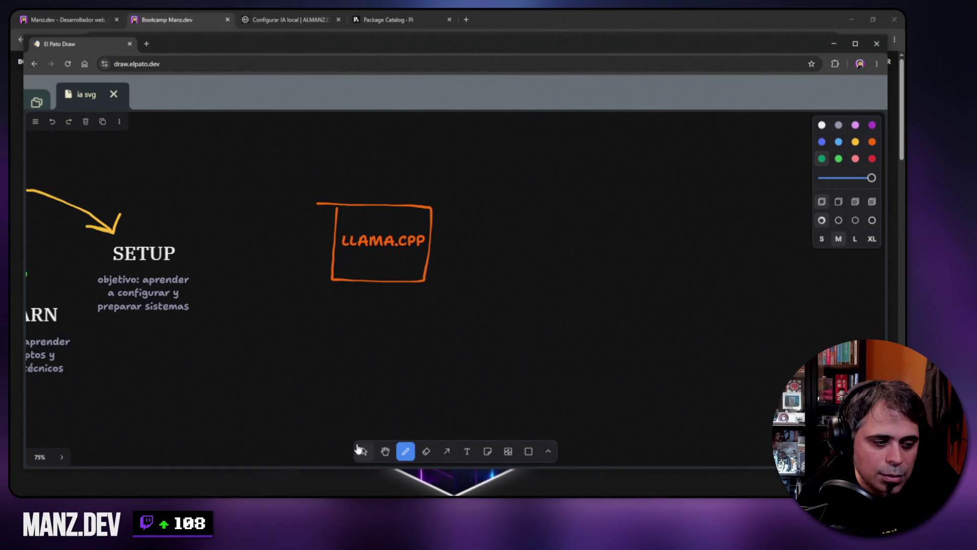
Delete the orange rectangle surrounding the LLAMA.CPP label.
{"action": "left_click", "coordinate": [360, 450]}
{"action": "left_click", "coordinate": [414, 280]}
{"action": "key", "text": "Delete"}
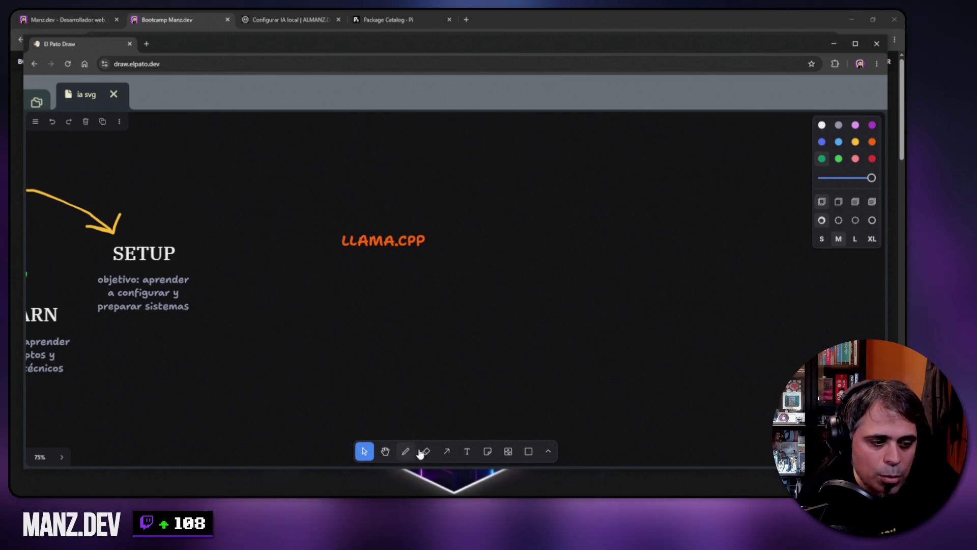
{"action": "left_click", "coordinate": [528, 451]}
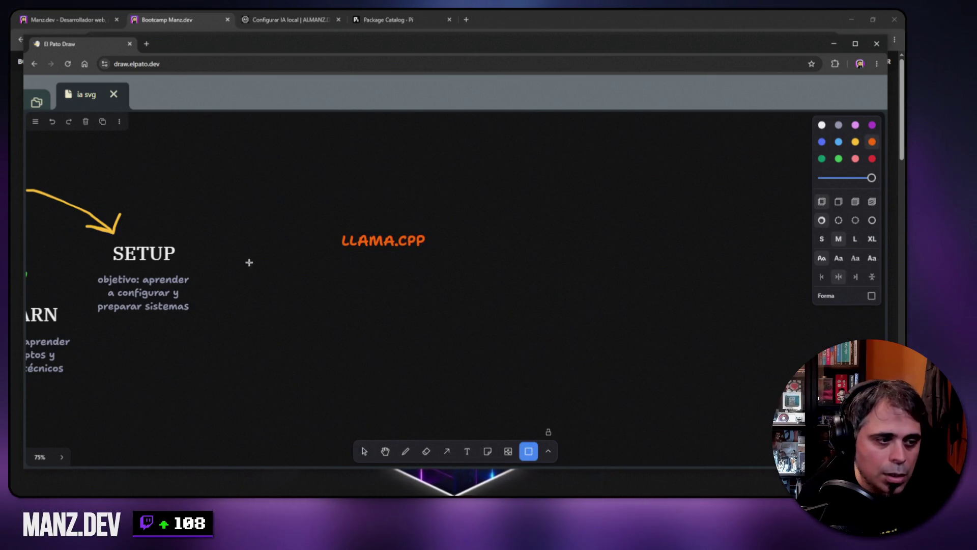
Draw a large frame around LLAMA.CPP and add a copied label renamed WINDOWS at its top-left.
{"action": "mouse_move", "coordinate": [317, 132]}
{"action": "left_mouse_down"}
{"action": "mouse_move", "coordinate": [637, 371]}
{"action": "mouse_move", "coordinate": [686, 380]}
{"action": "left_mouse_up"}
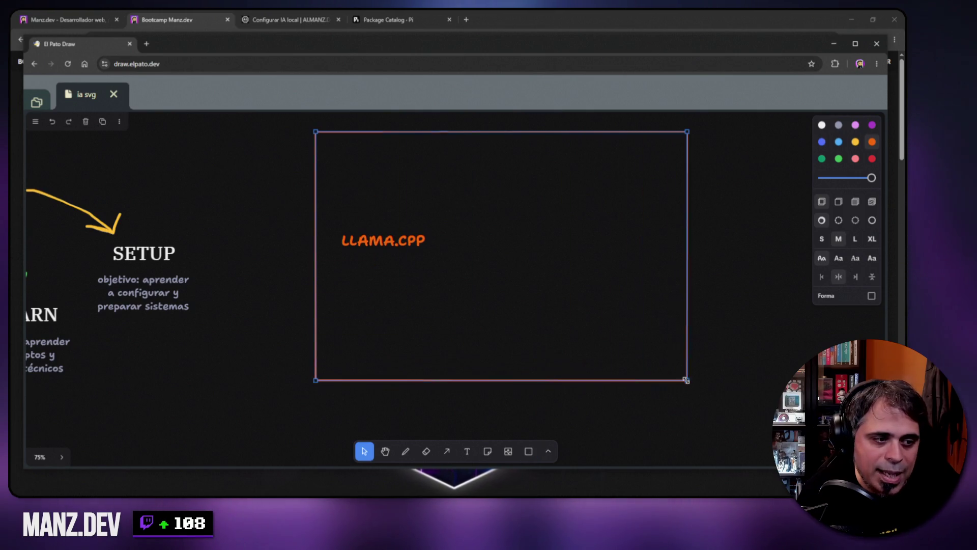
{"action": "left_click", "coordinate": [703, 346]}
{"action": "left_click_drag", "start_coordinate": [382, 243], "coordinate": [611, 348]}
{"action": "key", "text": "ctrl+d"}
{"action": "left_click_drag", "start_coordinate": [677, 347], "coordinate": [357, 151]}
{"action": "double_click", "coordinate": [345, 152]}
{"action": "type", "text": "WINDOWS"}
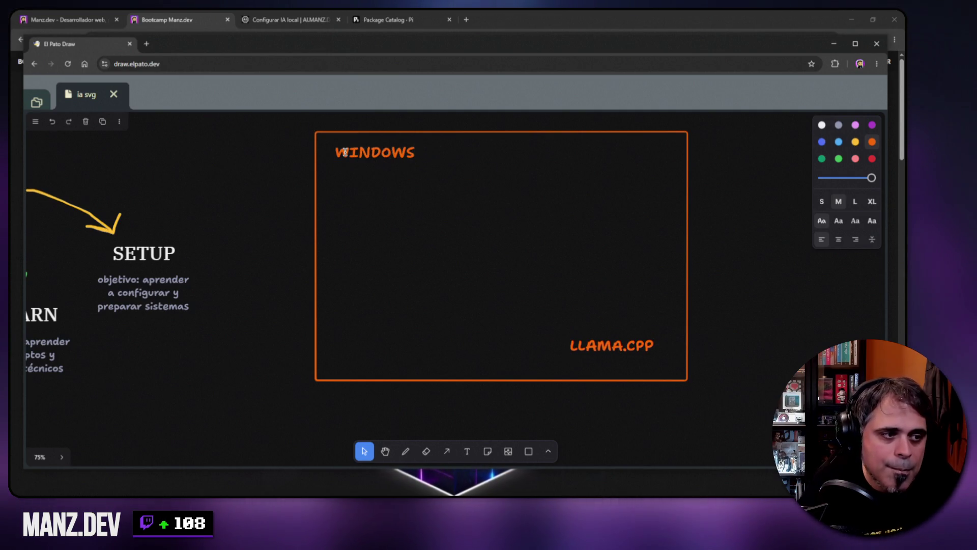
{"action": "left_click", "coordinate": [434, 232]}
{"action": "left_click_drag", "start_coordinate": [356, 153], "coordinate": [344, 148]}
{"action": "mouse_move", "coordinate": [583, 338]}
{"action": "left_mouse_down"}
{"action": "mouse_move", "coordinate": [567, 326]}
{"action": "mouse_move", "coordinate": [606, 353]}
{"action": "mouse_move", "coordinate": [668, 364]}
{"action": "left_mouse_up"}
Box the LLAMA.CPP label in orange and draw a second box inside the WINDOWS frame.
{"action": "left_click", "coordinate": [533, 453]}
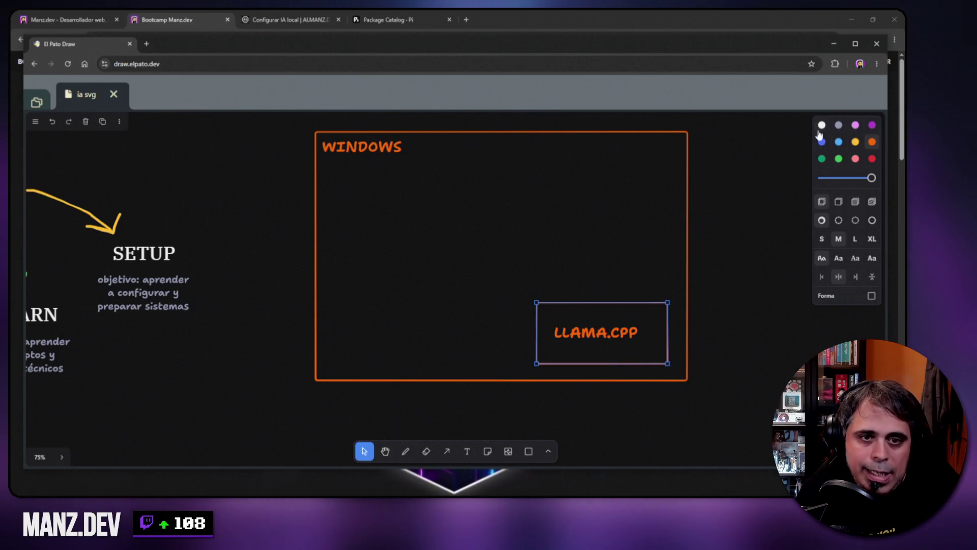
{"action": "left_click", "coordinate": [871, 141]}
{"action": "left_click", "coordinate": [742, 244]}
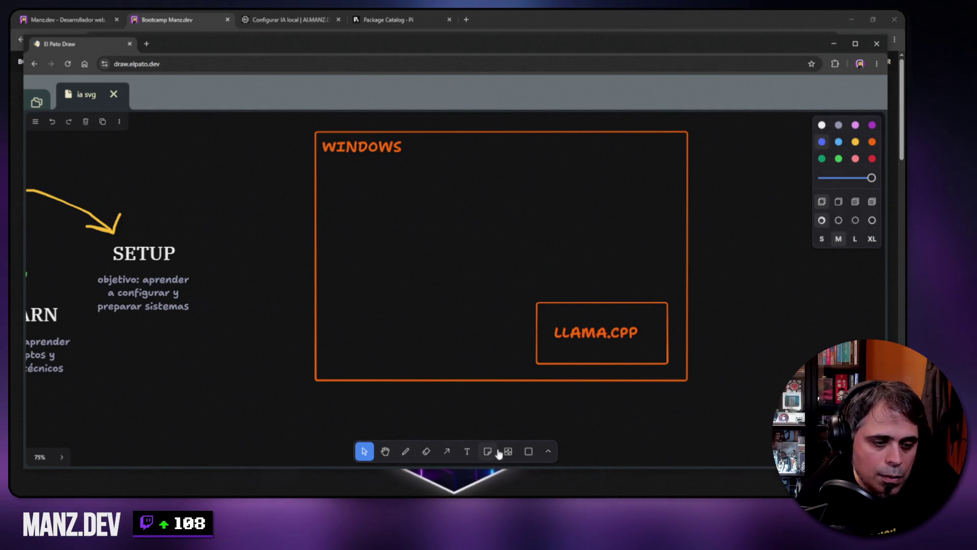
{"action": "left_click", "coordinate": [528, 451]}
{"action": "mouse_move", "coordinate": [468, 139]}
{"action": "left_mouse_down"}
{"action": "mouse_move", "coordinate": [622, 262]}
{"action": "mouse_move", "coordinate": [671, 263]}
{"action": "left_mouse_up"}
Duplicate the WINDOWS title as a WSL label in the new box's top-left, then place a text label inside.
{"action": "left_click", "coordinate": [389, 151]}
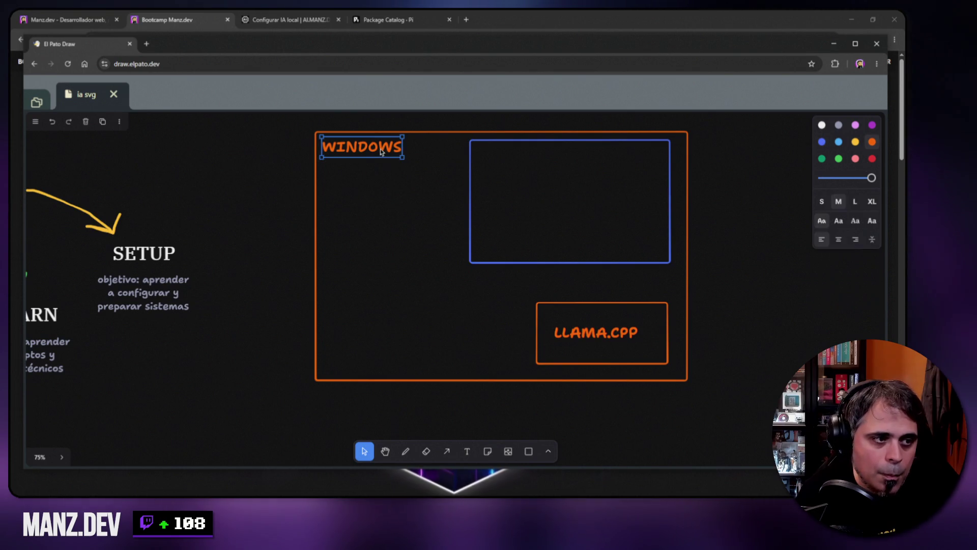
{"action": "key", "text": "ctrl+d"}
{"action": "left_click_drag", "start_coordinate": [443, 147], "coordinate": [578, 195]}
{"action": "double_click", "coordinate": [578, 194]}
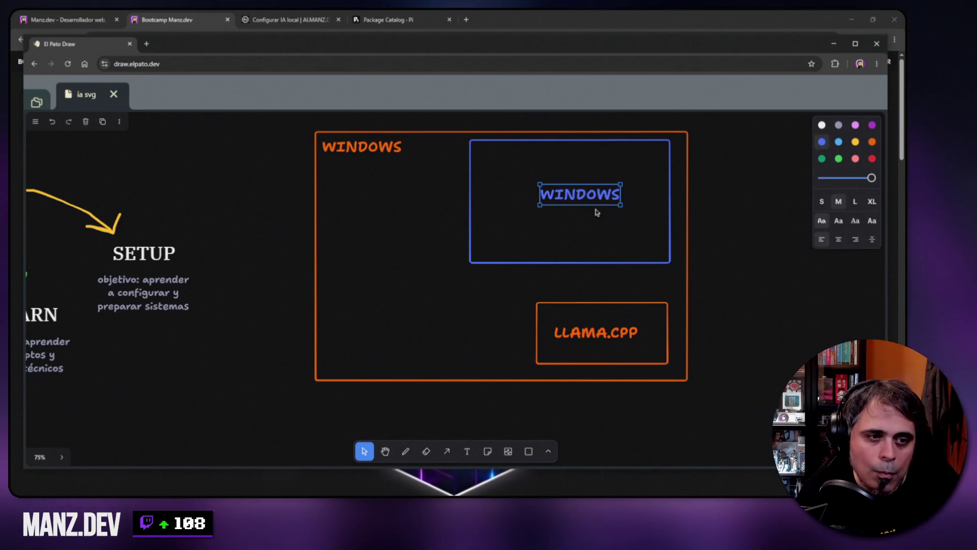
{"action": "type", "text": "WSL"}
{"action": "left_click", "coordinate": [762, 207]}
{"action": "left_click", "coordinate": [560, 198]}
{"action": "left_click_drag", "start_coordinate": [560, 199], "coordinate": [496, 158]}
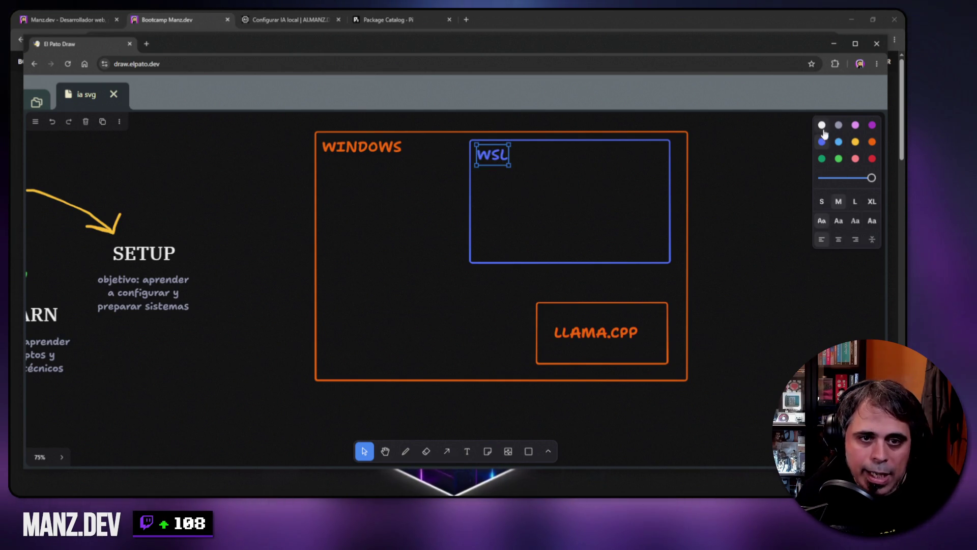
{"action": "left_click", "coordinate": [806, 137]}
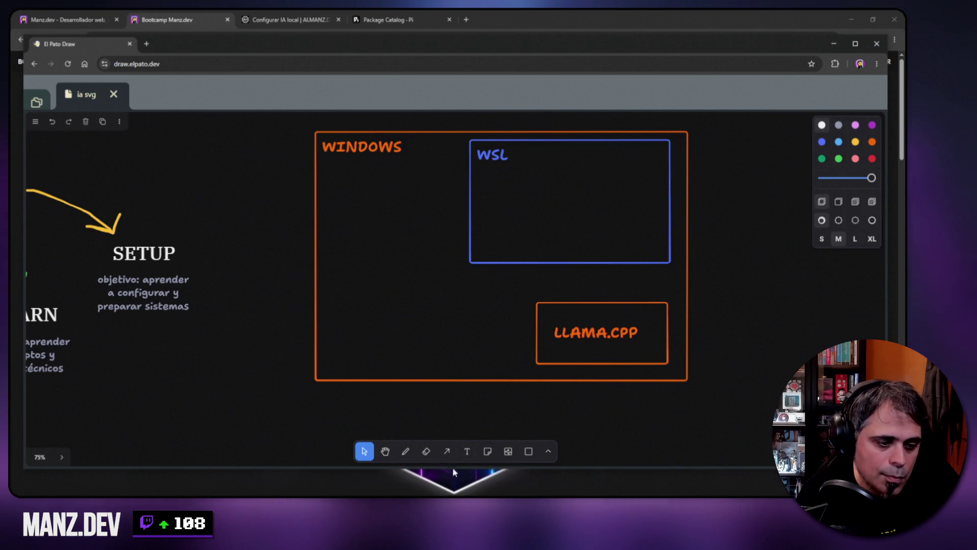
{"action": "key", "text": "t"}
{"action": "left_click", "coordinate": [556, 212]}
Add a PI label in the WSL box, enlarged and moved up.
{"action": "type", "text": "PI"}
{"action": "key", "text": "Escape"}
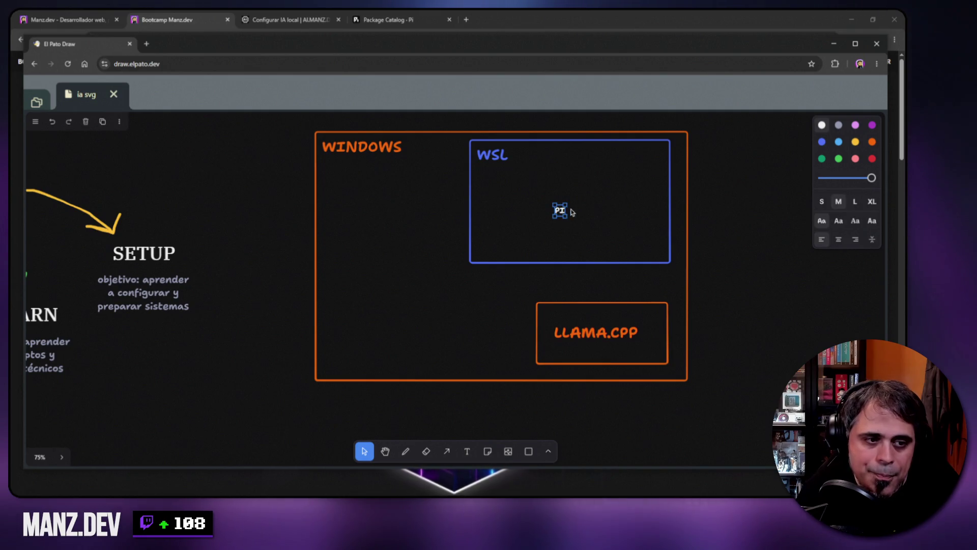
{"action": "left_click", "coordinate": [584, 216]}
{"action": "left_click", "coordinate": [561, 209]}
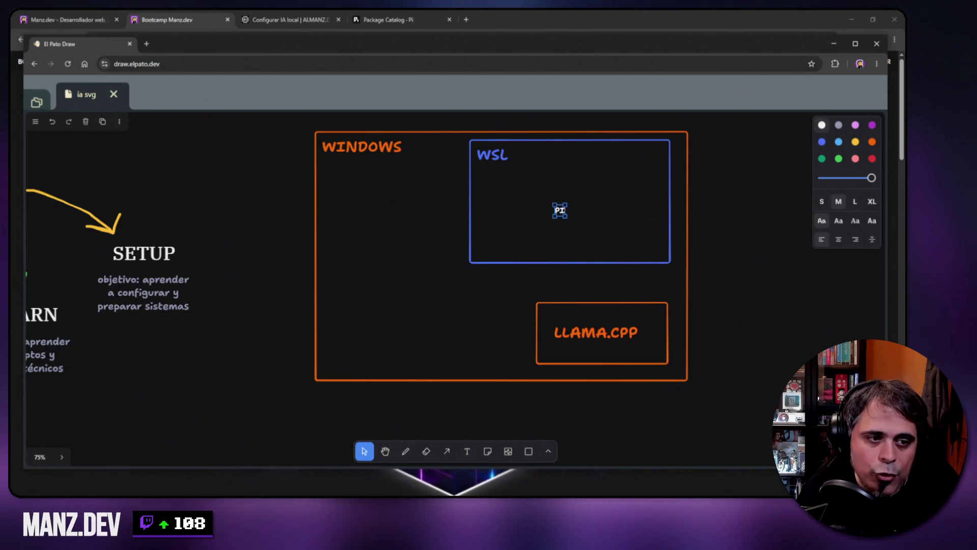
{"action": "mouse_move", "coordinate": [566, 205]}
{"action": "left_mouse_down"}
{"action": "mouse_move", "coordinate": [589, 184]}
{"action": "mouse_move", "coordinate": [579, 170]}
{"action": "left_mouse_up"}
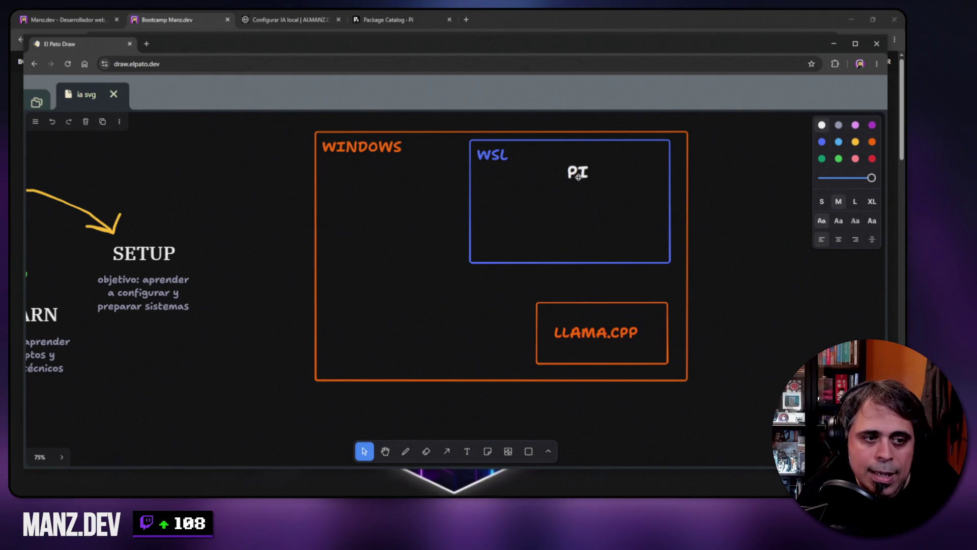
Draw a freehand arrow from PI down to LLAMA.CPP, then minimize the drawing window.
{"action": "left_click", "coordinate": [406, 451]}
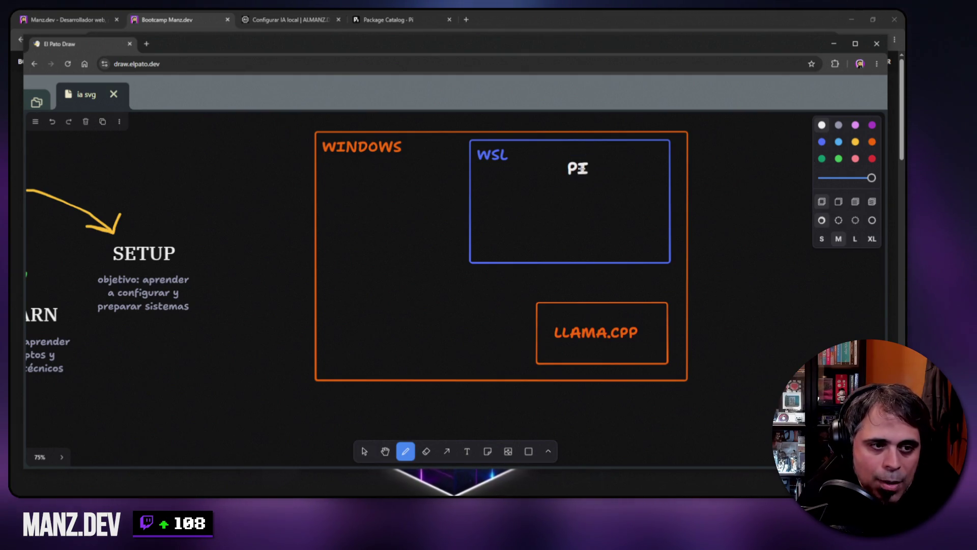
{"action": "mouse_move", "coordinate": [577, 178]}
{"action": "left_mouse_down"}
{"action": "mouse_move", "coordinate": [556, 250]}
{"action": "mouse_move", "coordinate": [561, 309]}
{"action": "mouse_move", "coordinate": [574, 303]}
{"action": "left_mouse_up"}
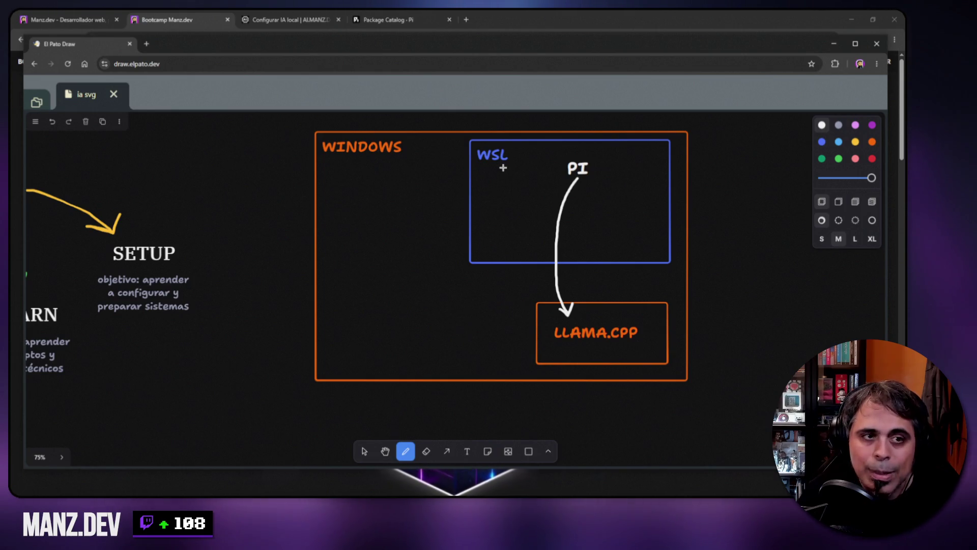
{"action": "left_click", "coordinate": [833, 43]}
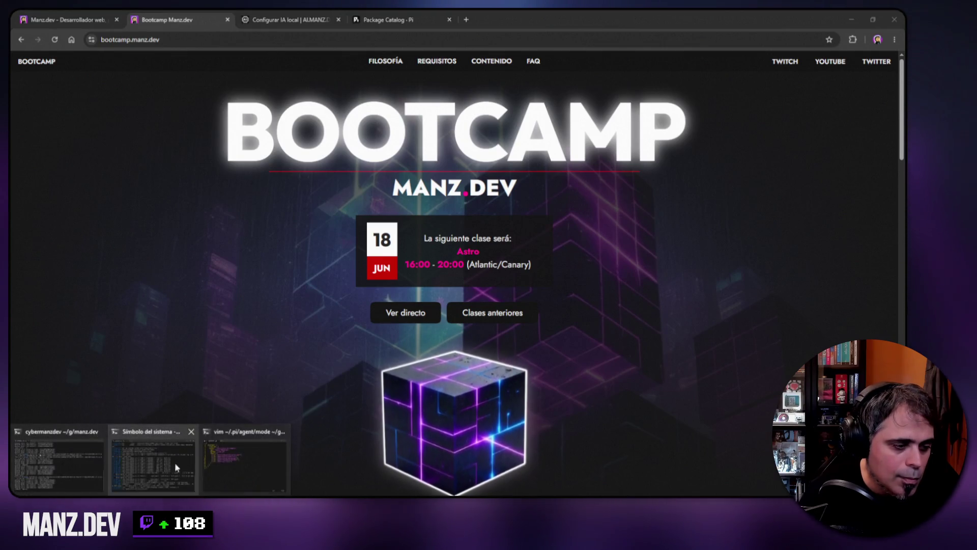
Test vim's baseUrl as localhost:8999/v1 in a new Chrome tab, which returns 404, then close it.
{"action": "left_click", "coordinate": [228, 461]}
{"action": "left_click_drag", "start_coordinate": [332, 134], "coordinate": [414, 138]}
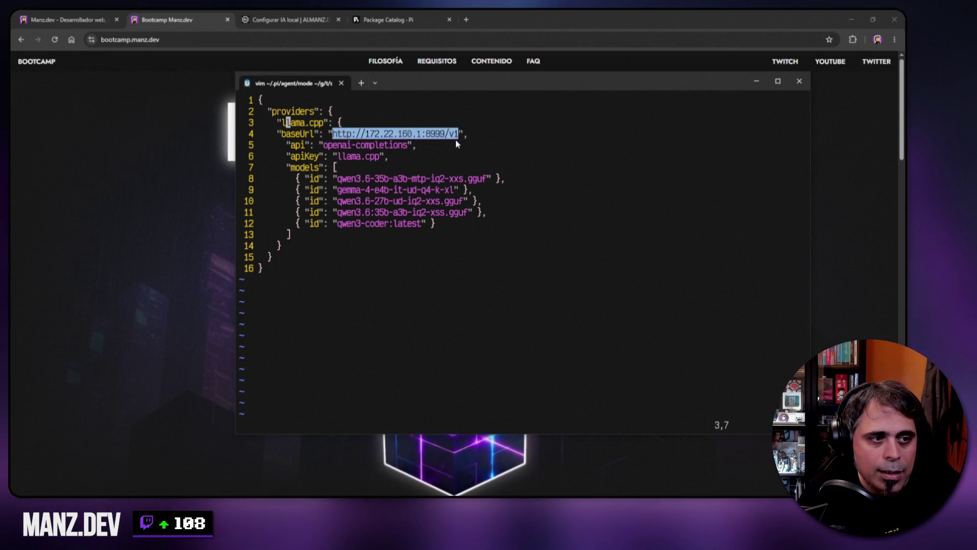
{"action": "key", "text": "ctrl+c"}
{"action": "key", "text": "alt+Tab"}
{"action": "key", "text": "ctrl+t"}
{"action": "key", "text": "ctrl+v"}
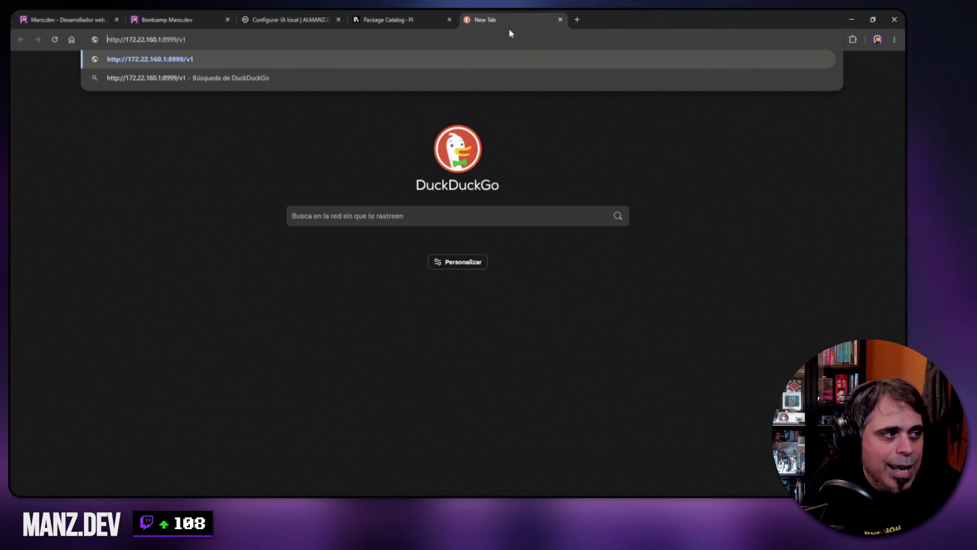
{"action": "type", "text": "localhost:"}
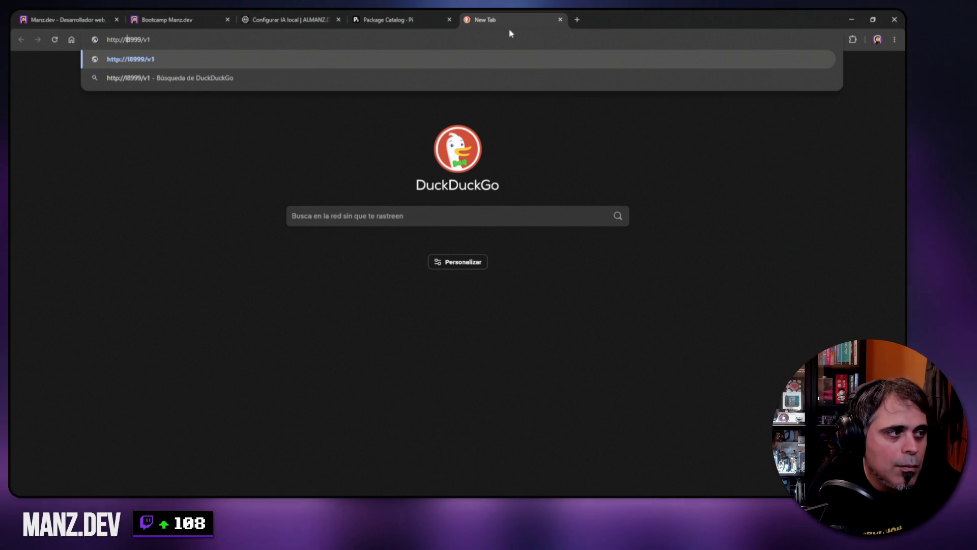
{"action": "key", "text": "Return"}
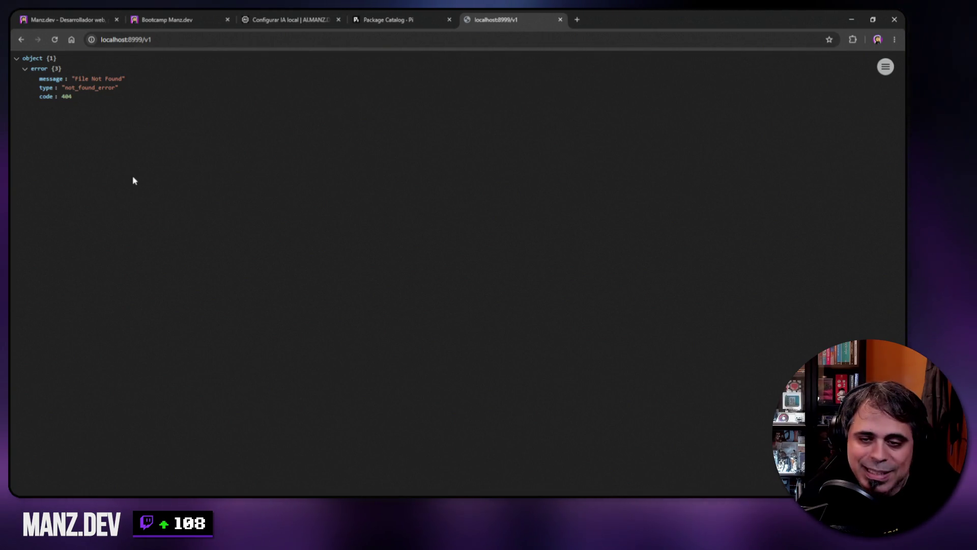
{"action": "left_click", "coordinate": [560, 20]}
{"action": "key", "text": "alt+Tab"}
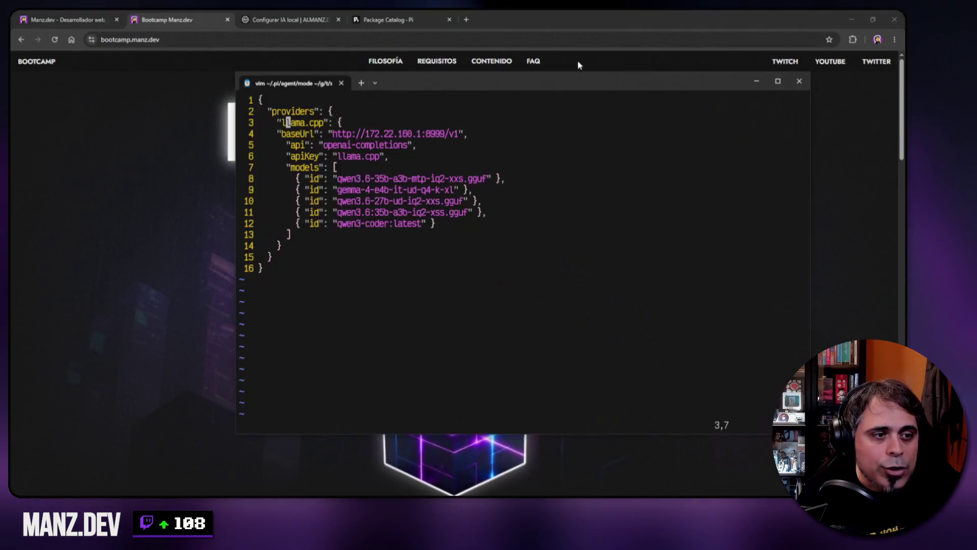
Review the llama.cpp provider and first model id, then quit vim with :q! and clear the terminal.
{"action": "left_click_drag", "start_coordinate": [281, 123], "coordinate": [323, 123]}
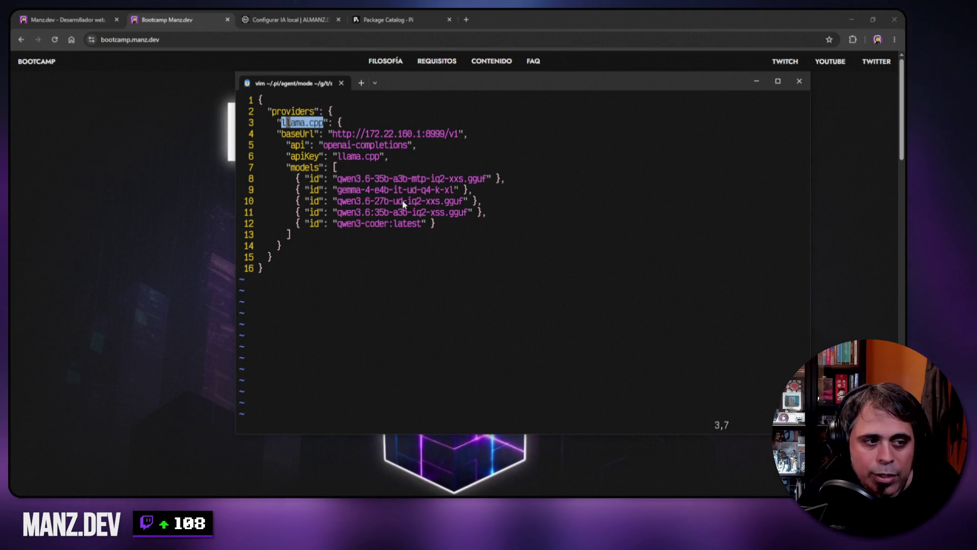
{"action": "left_click_drag", "start_coordinate": [337, 179], "coordinate": [486, 181]}
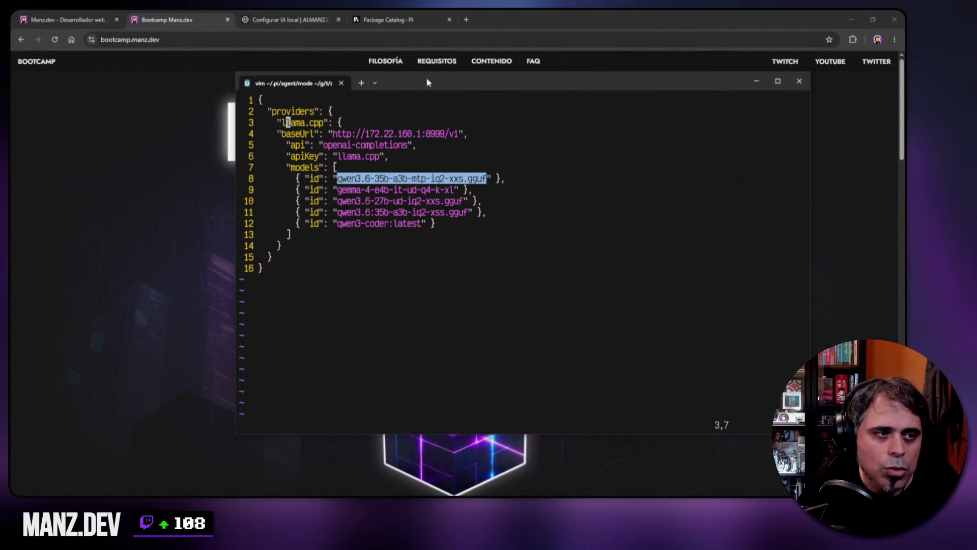
{"action": "key", "text": "ctrl+c"}
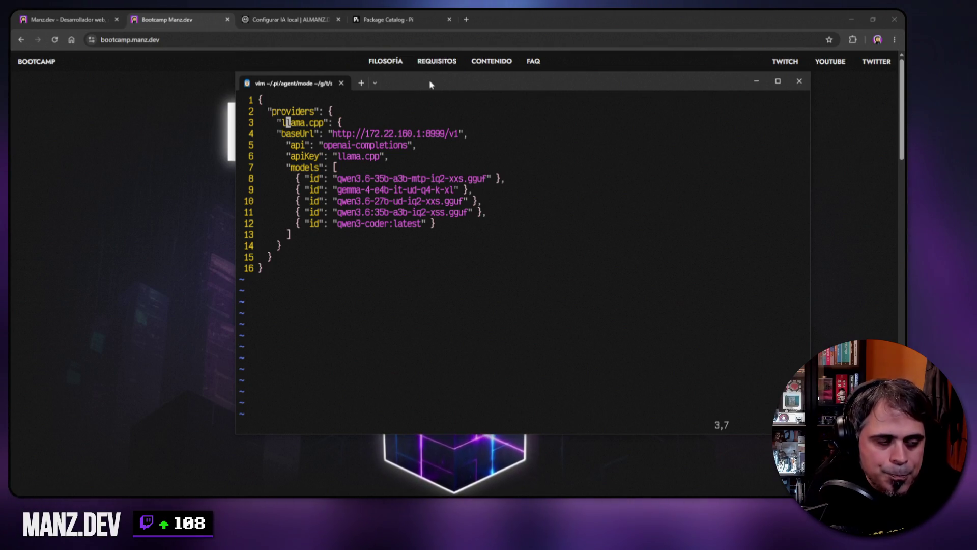
{"action": "type", "text": ":q!"}
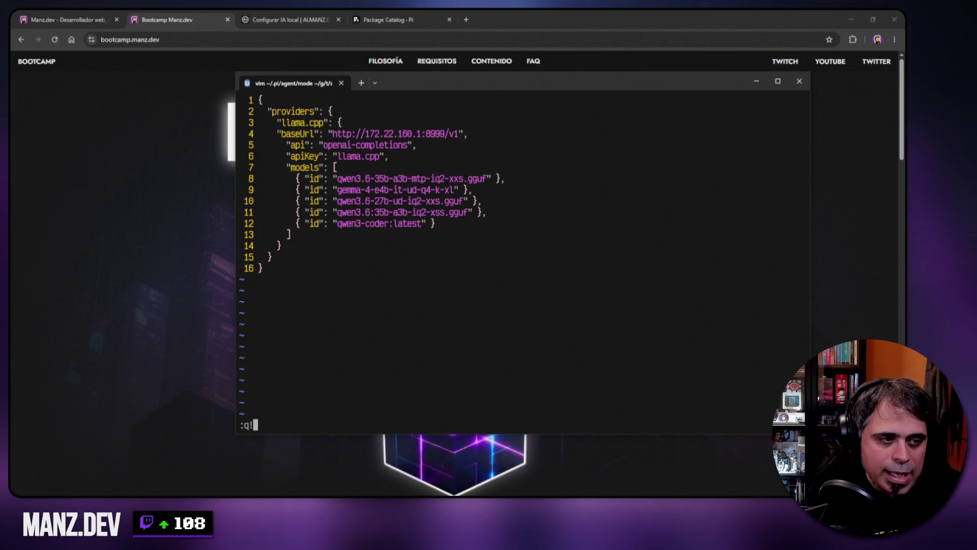
{"action": "key", "text": "Return"}
{"action": "key", "text": "ctrl+l"}
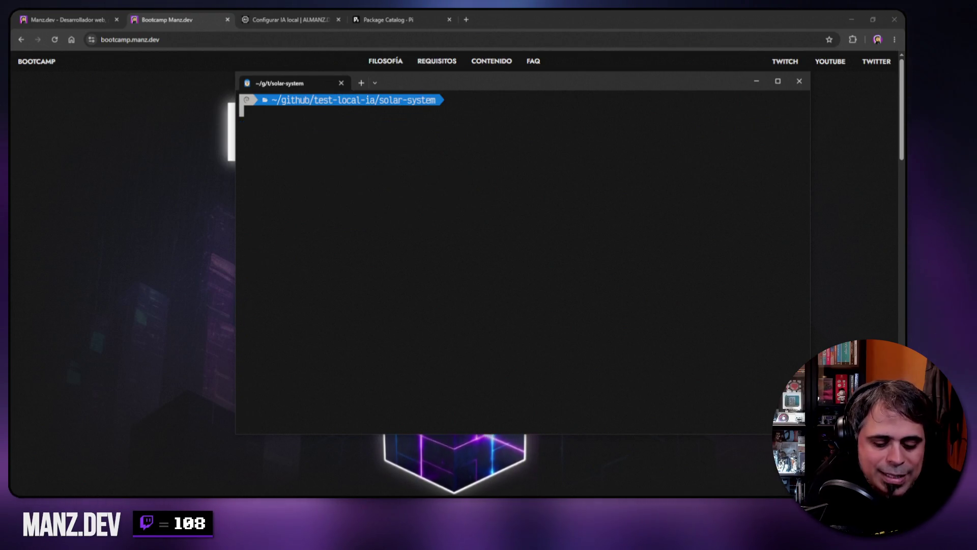
Launch the Pi agent, trust the solar-system folder, and enlarge the terminal window.
{"action": "type", "text": "pi"}
{"action": "key", "text": "Return"}
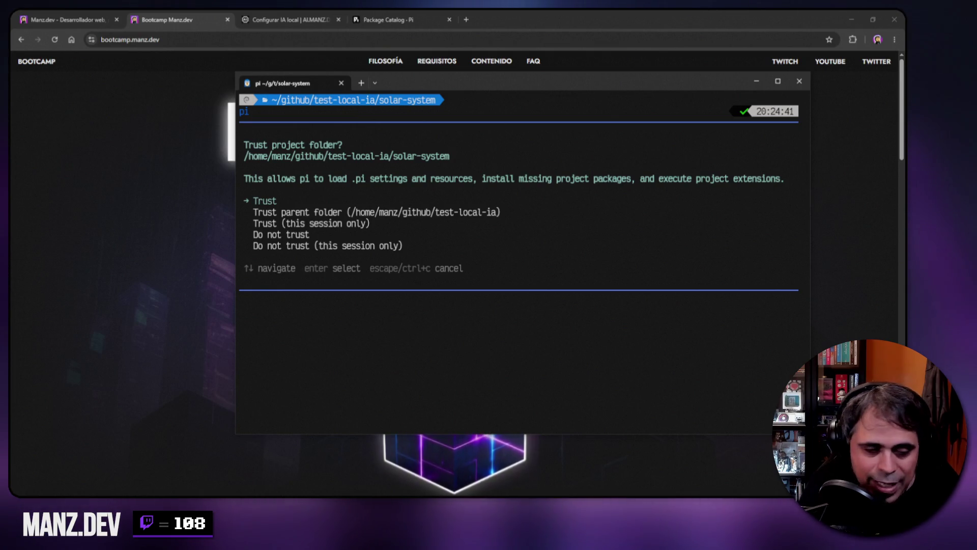
{"action": "key", "text": "Return"}
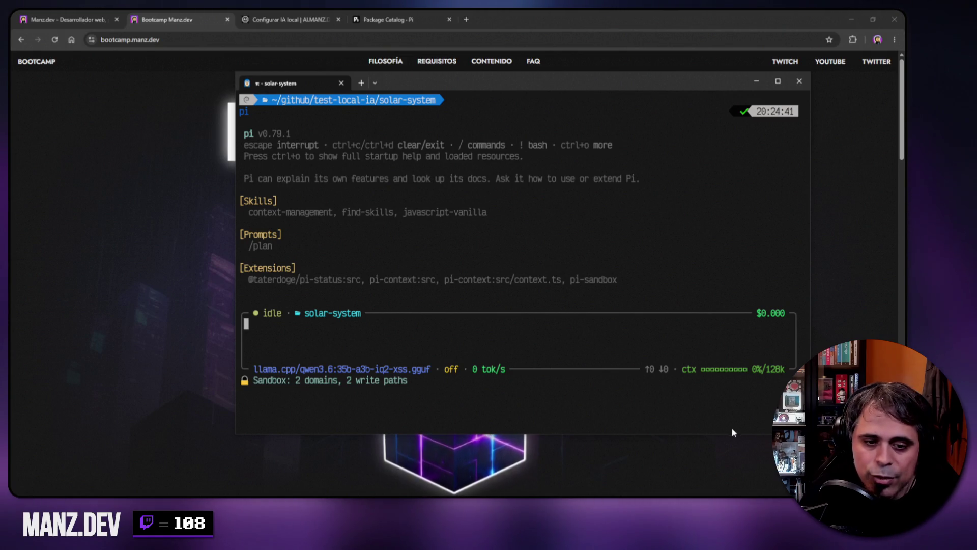
{"action": "mouse_move", "coordinate": [810, 434]}
{"action": "left_mouse_down"}
{"action": "mouse_move", "coordinate": [811, 457]}
{"action": "mouse_move", "coordinate": [837, 456]}
{"action": "left_mouse_up"}
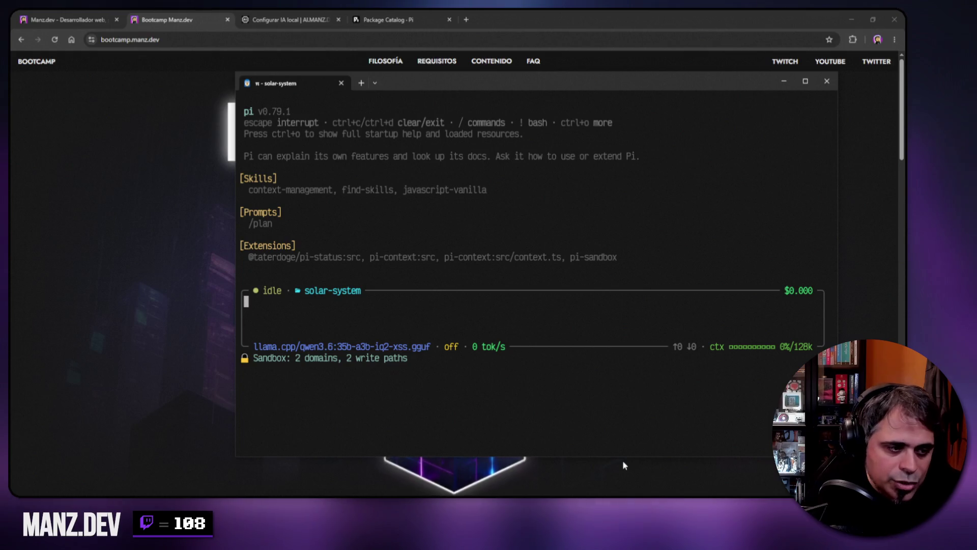
Run /context to view 0% of the 128k context used, then close the overview.
{"action": "type", "text": "/context"}
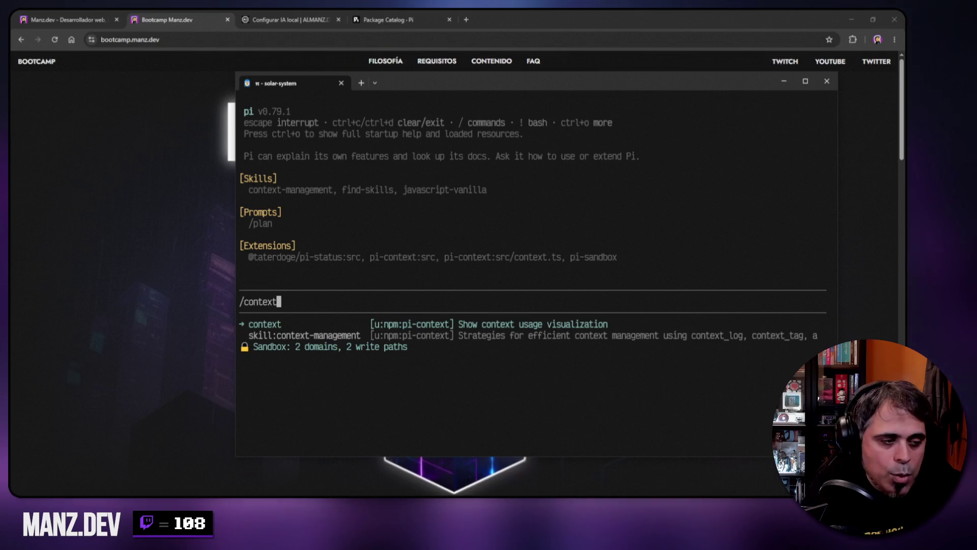
{"action": "key", "text": "Return"}
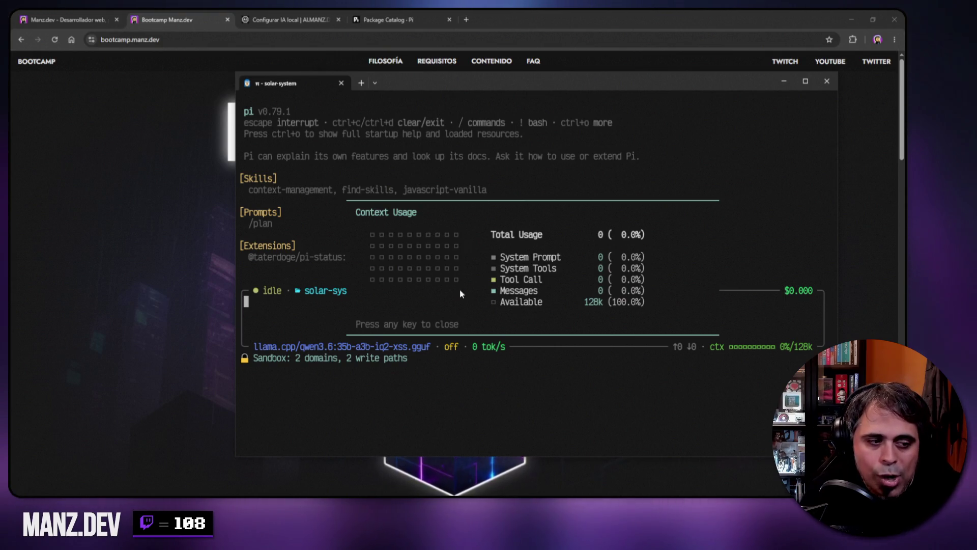
{"action": "key", "text": "Escape"}
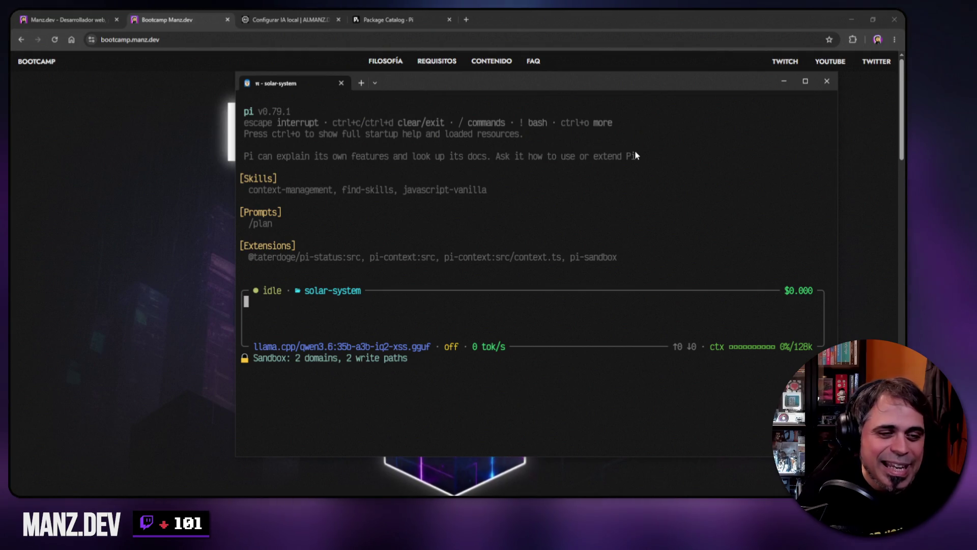
Nudge the Pi agent window left and down, then back to the right.
{"action": "left_click_drag", "start_coordinate": [632, 85], "coordinate": [597, 102]}
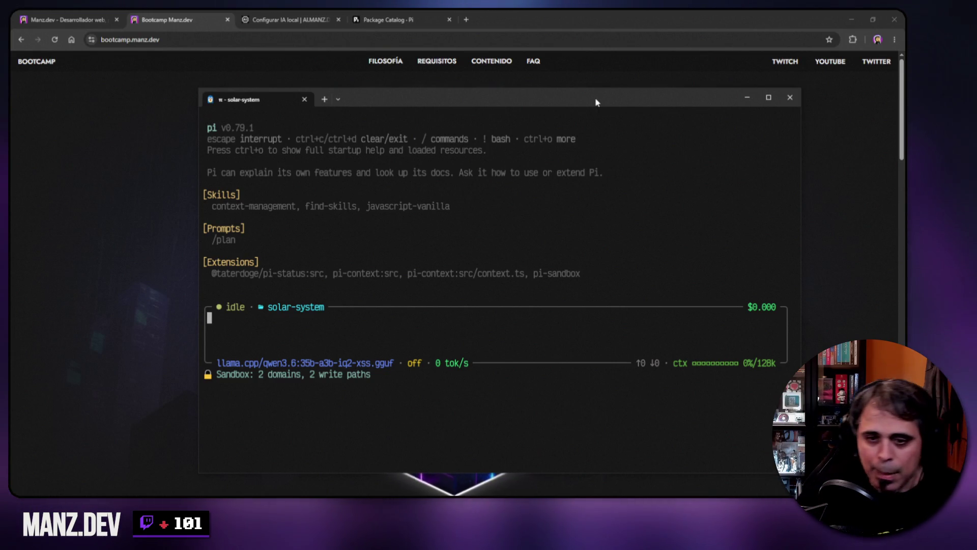
{"action": "left_click_drag", "start_coordinate": [636, 101], "coordinate": [663, 104]}
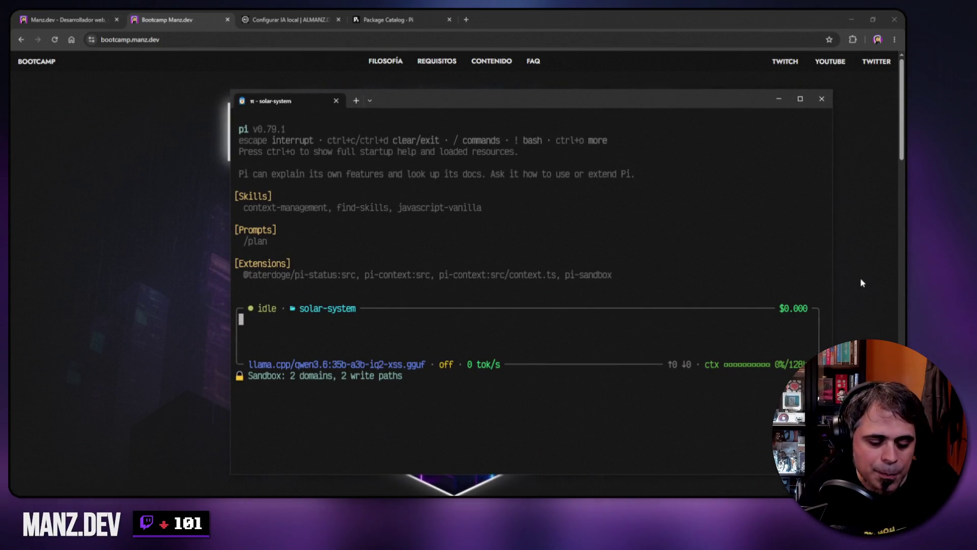
Type the Spanish prompt's opening: a 3D universe showing our solar system with all its planets.
{"action": "type", "text": "C"}
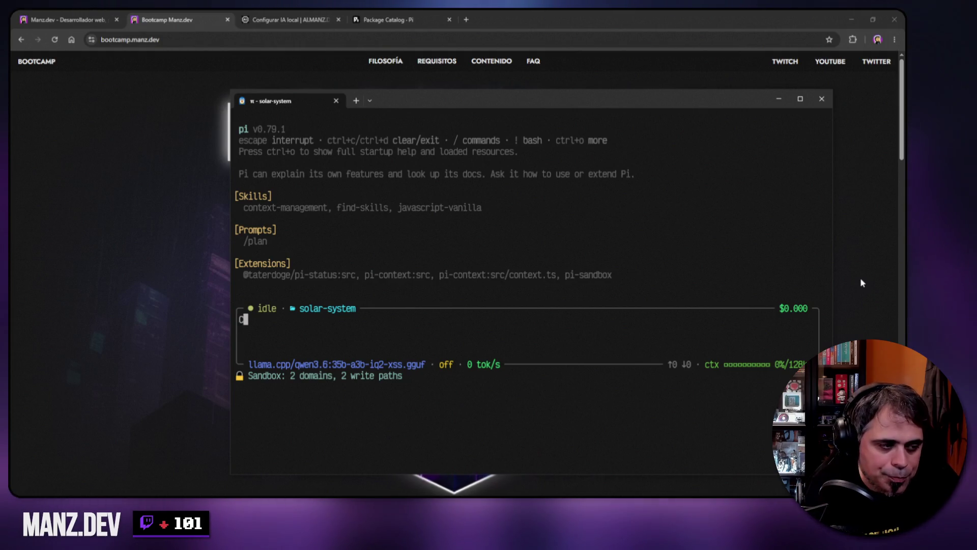
{"action": "type", "text": "rea un sistema "}
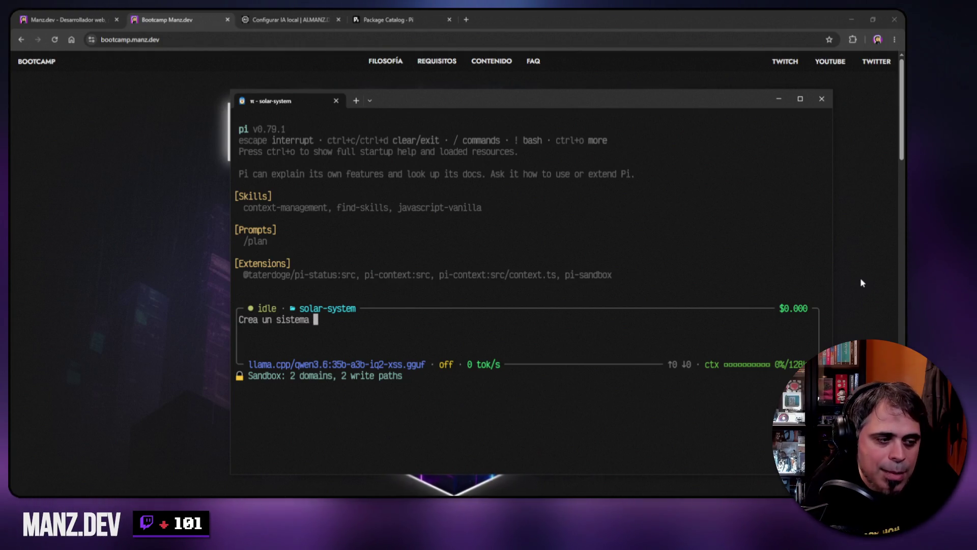
{"action": "type", "text": "solar con todas"}
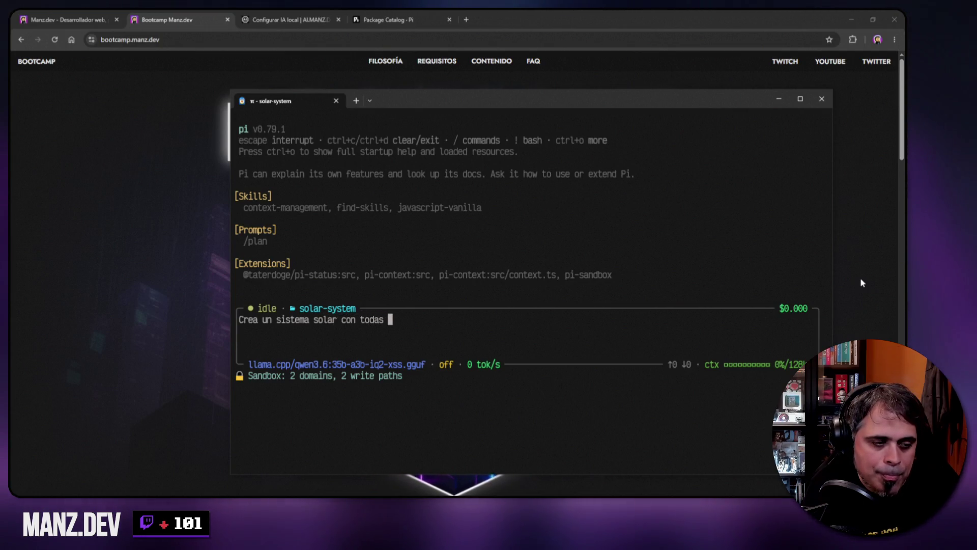
{"action": "key", "text": "BackSpace"}
{"action": "key", "text": "BackSpace"}
{"action": "key", "text": "BackSpace"}
{"action": "type", "text": "os los planetas"}
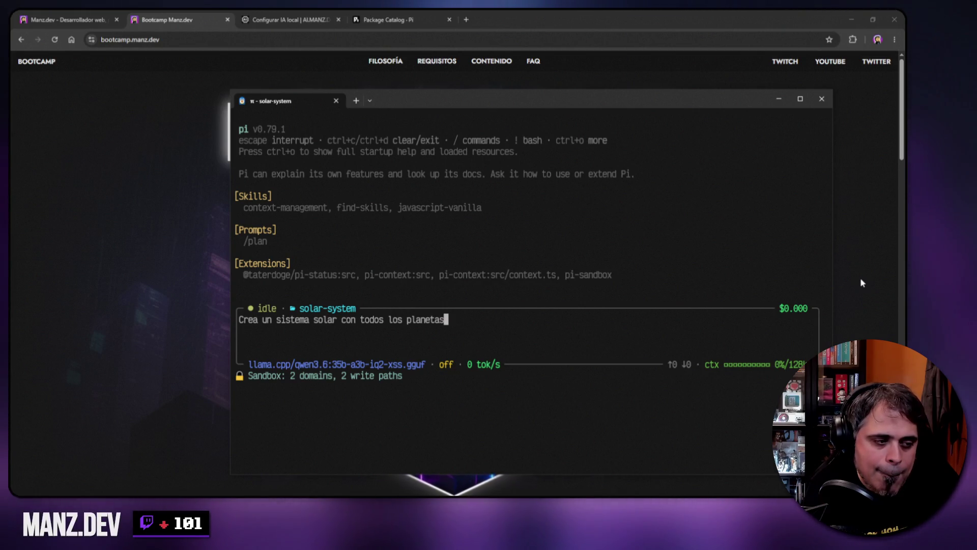
{"action": "key", "text": "BackSpace"}
{"action": "key", "text": "BackSpace"}
{"action": "key", "text": "BackSpace"}
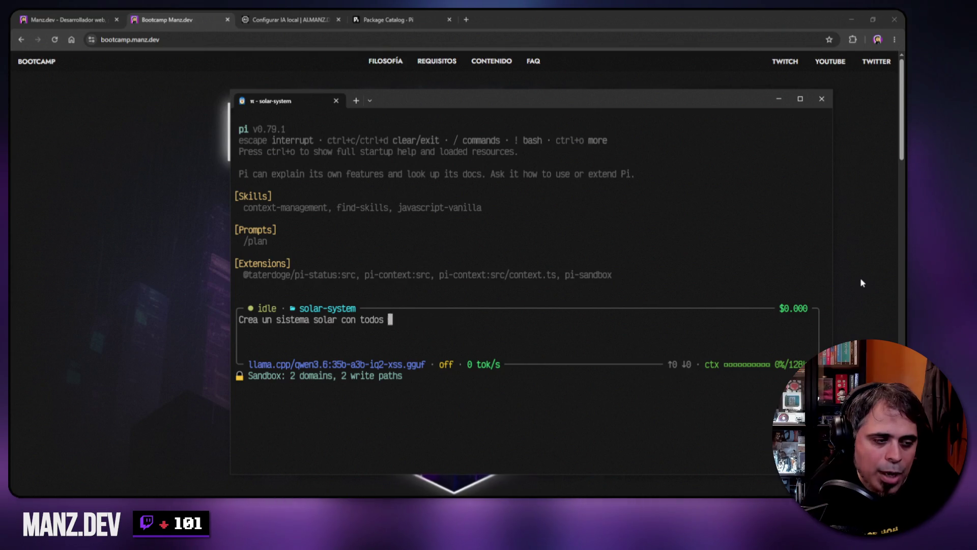
{"action": "key", "text": "BackSpace"}
{"action": "type", "text": "univer"}
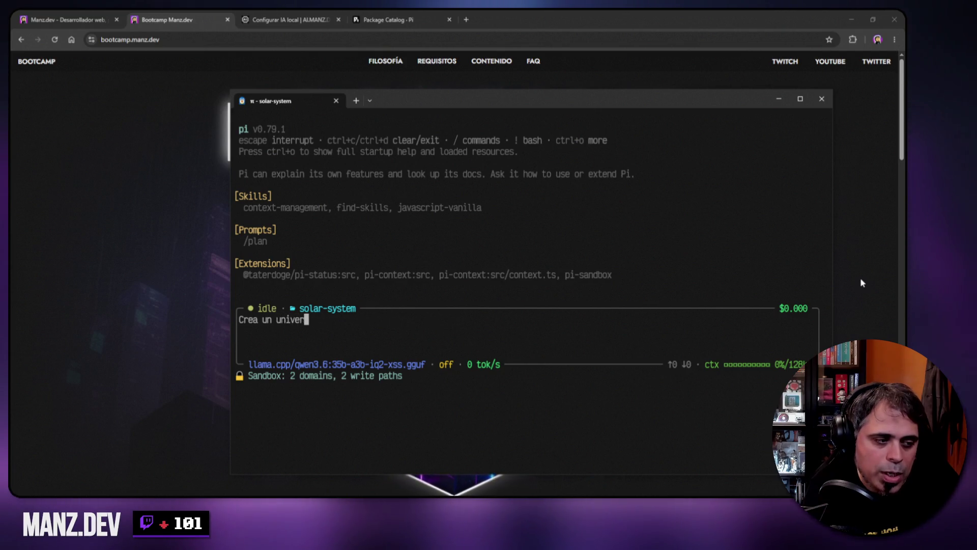
{"action": "type", "text": "so 3D "}
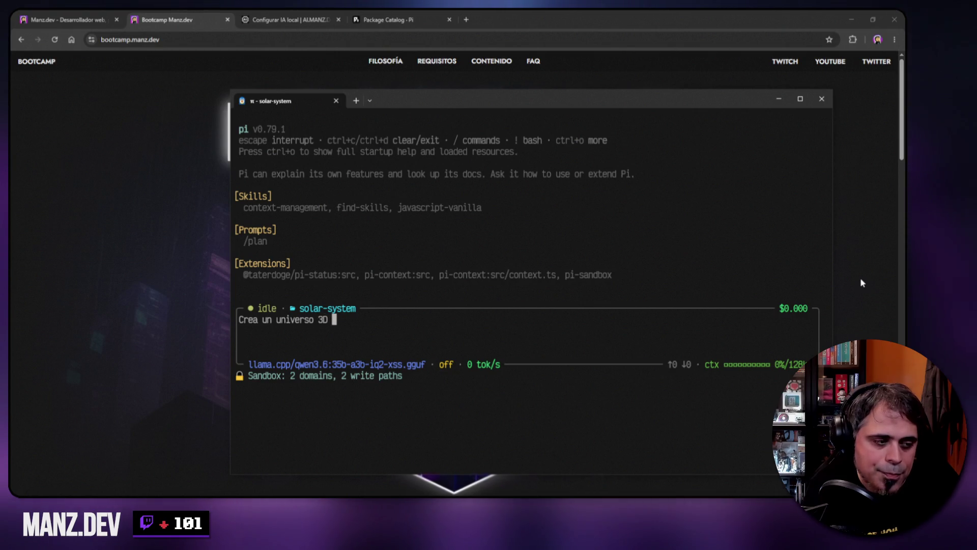
{"action": "type", "text": "donde se v"}
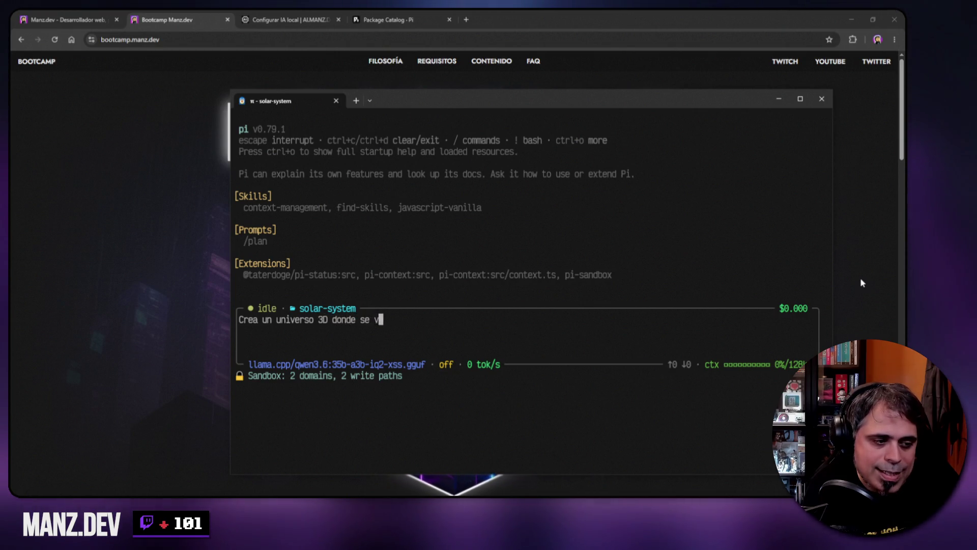
{"action": "type", "text": "ea nuestro sistema "}
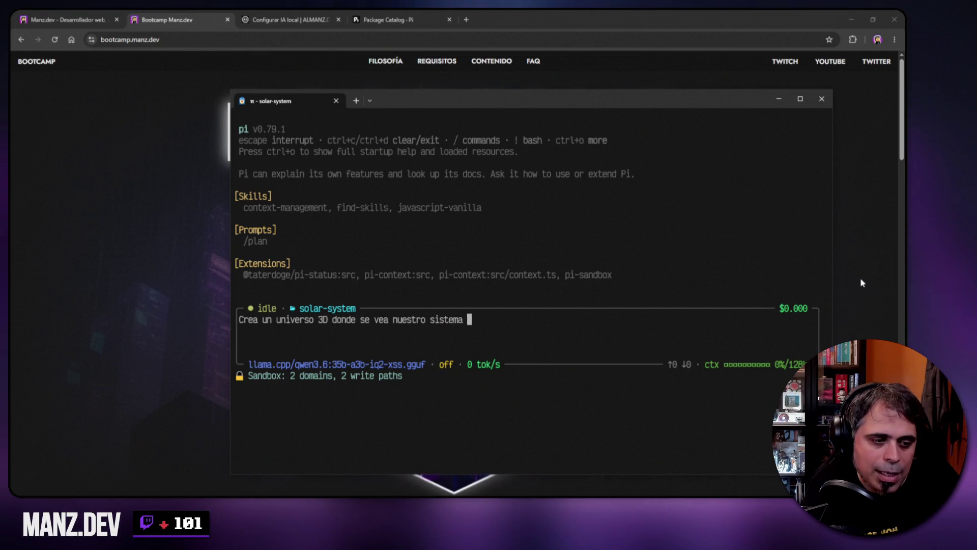
{"action": "type", "text": "solar, con t"}
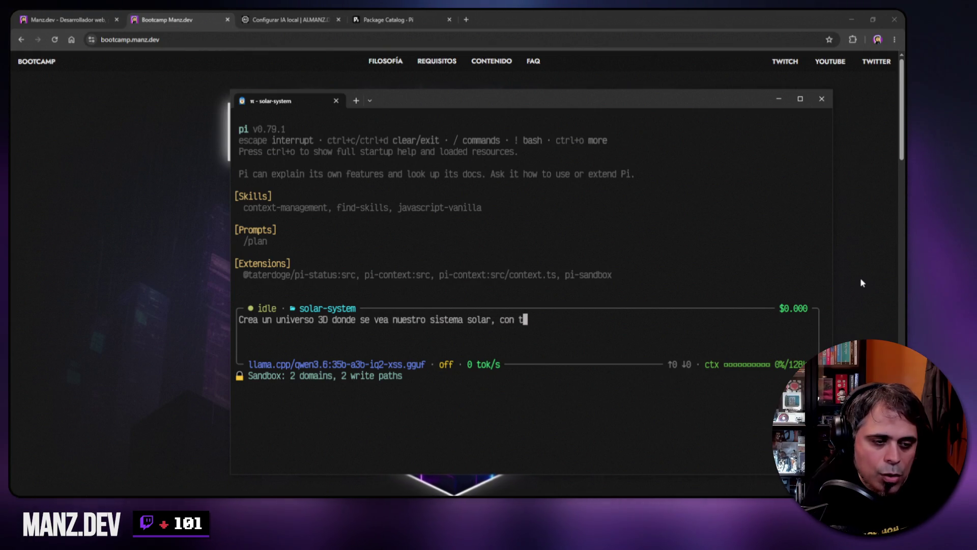
{"action": "type", "text": "odos sus planetas"}
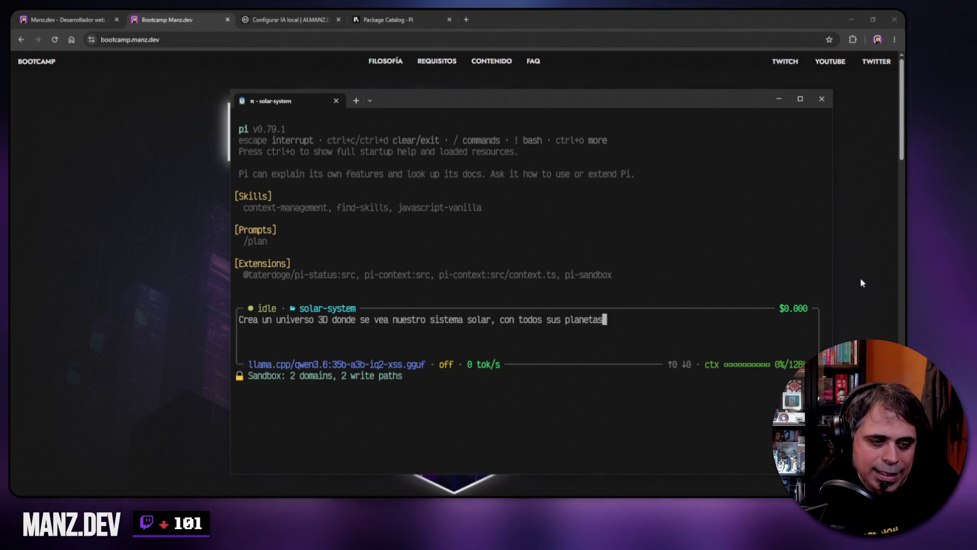
{"action": "type", "text": ". Debe aparecer un s"}
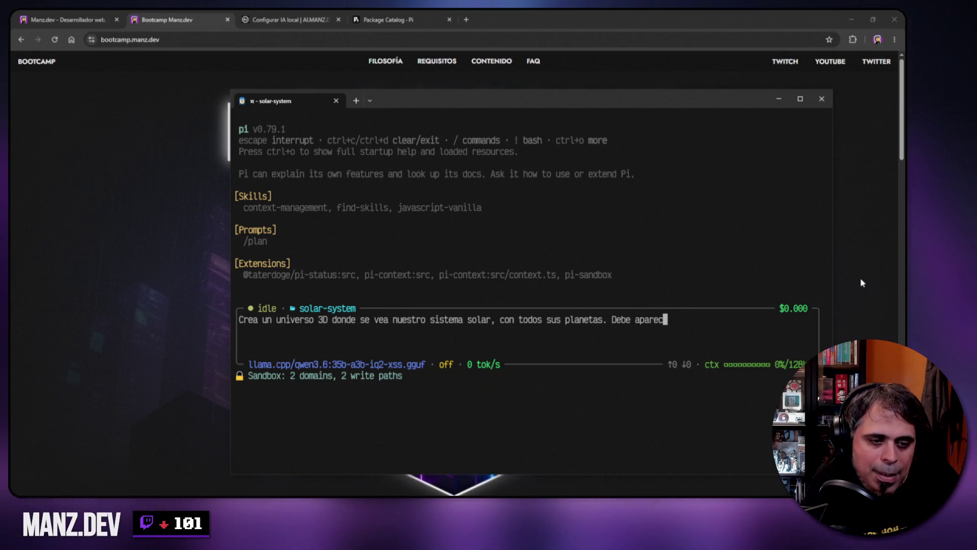
Add the asteroid belt, many background stars, and 'Que esté hecho en HTML, CSS y Javascript.'.
{"action": "key", "text": "BackSpace"}
{"action": "type", "text": "cintur"}
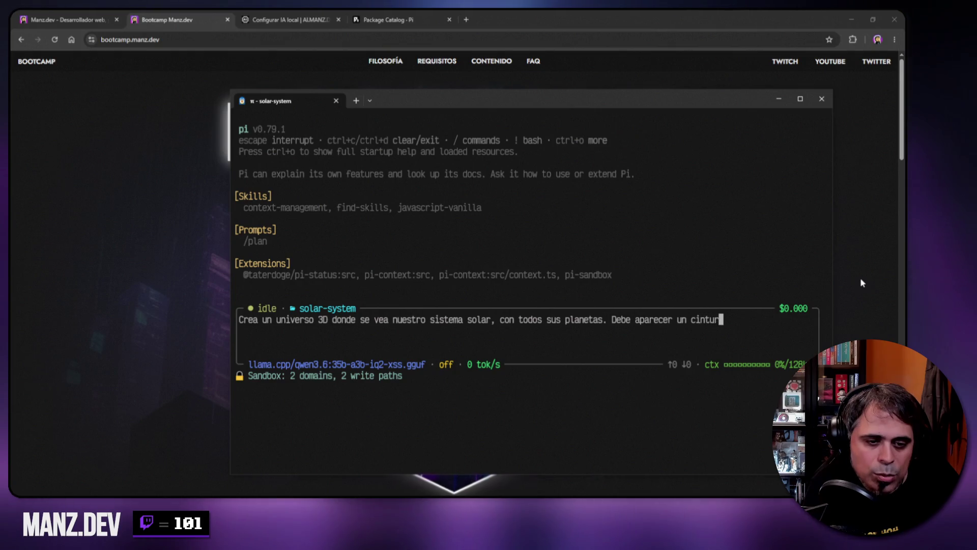
{"action": "type", "text": "on de asteroides"}
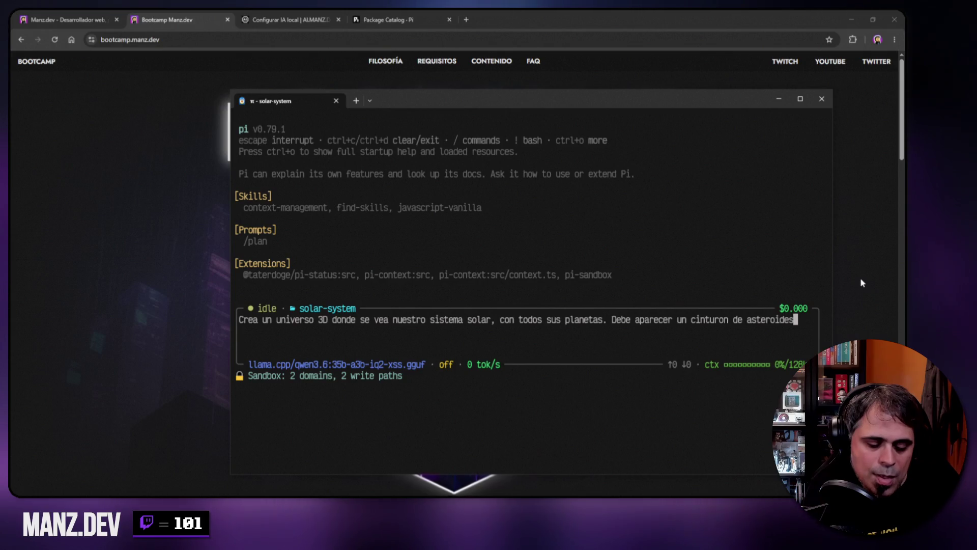
{"action": "key", "text": "BackSpace"}
{"action": "key", "text": "BackSpace"}
{"action": "key", "text": "Left"}
{"action": "key", "text": "Left"}
{"action": "key", "text": "Left"}
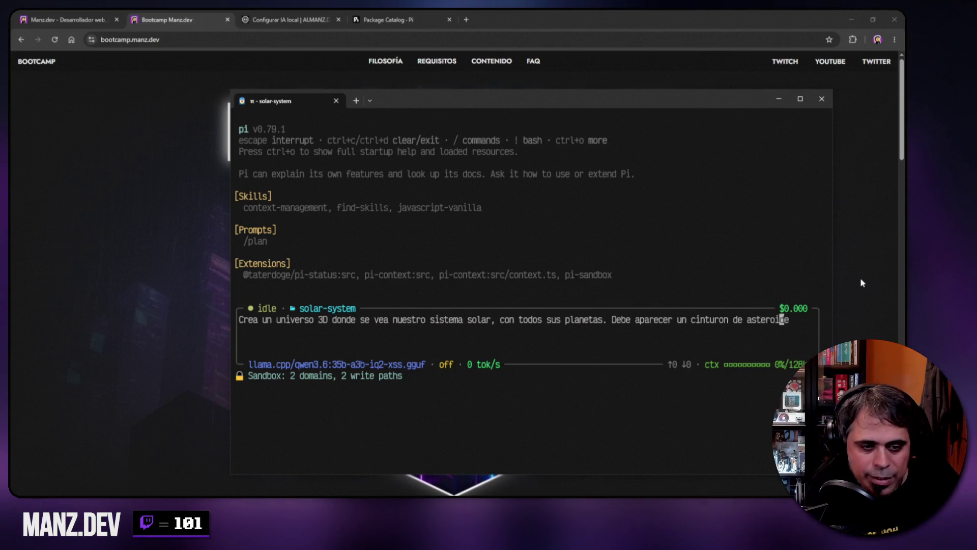
{"action": "key", "text": "BackSpace"}
{"action": "key", "text": "BackSpace"}
{"action": "type", "text": "el"}
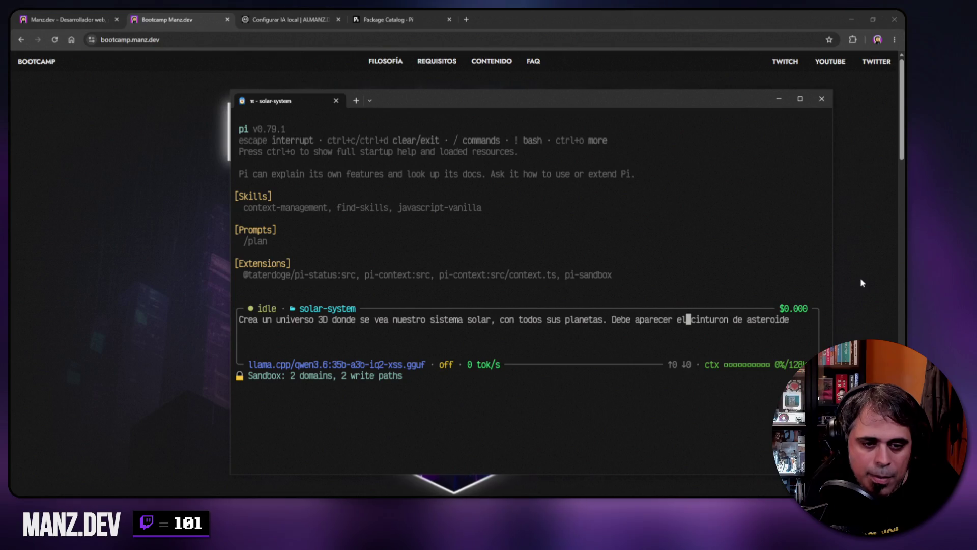
{"action": "key", "text": "End"}
{"action": "type", "text": "s, come"}
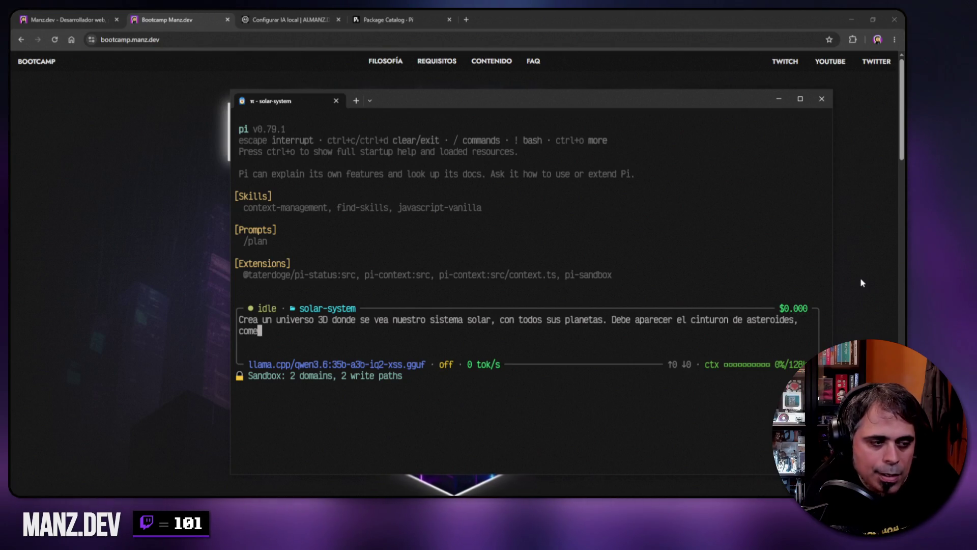
{"action": "key", "text": "BackSpace"}
{"action": "key", "text": "BackSpace"}
{"action": "key", "text": "BackSpace"}
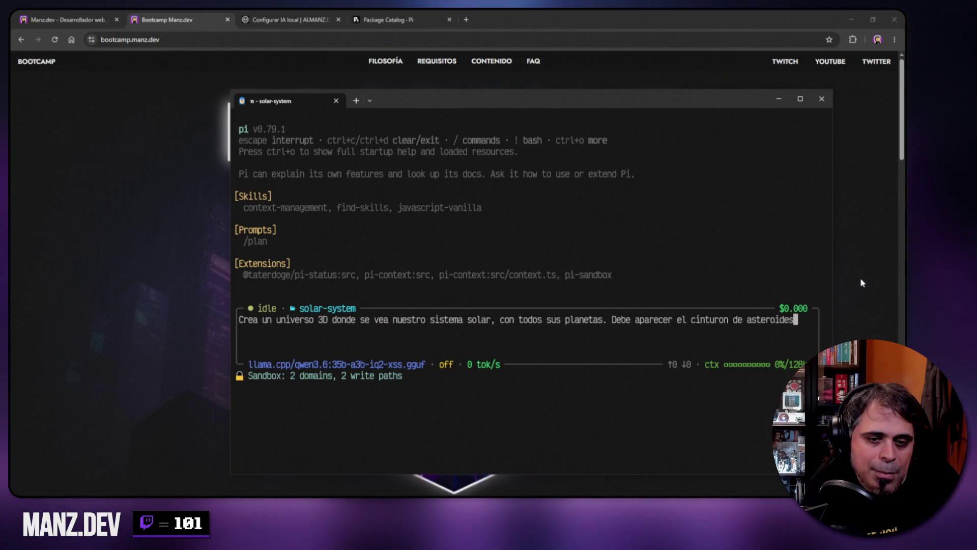
{"action": "type", "text": ", muchas estrellas de fondo"}
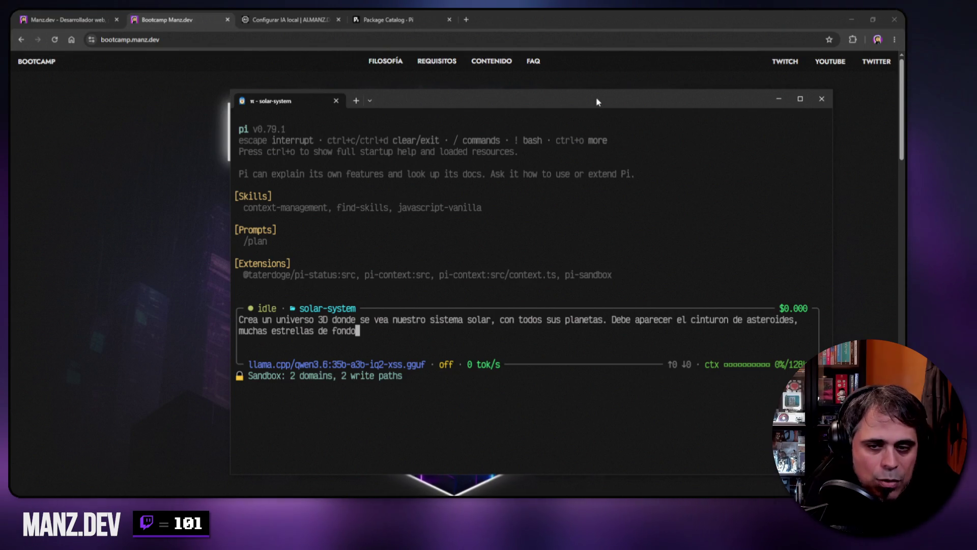
{"action": "type", "text": "."}
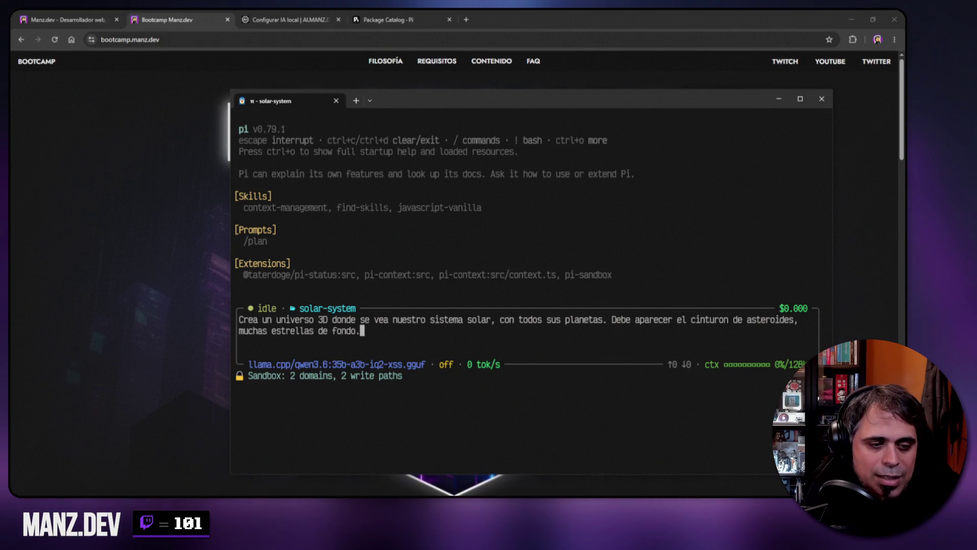
{"action": "type", "text": " Q"}
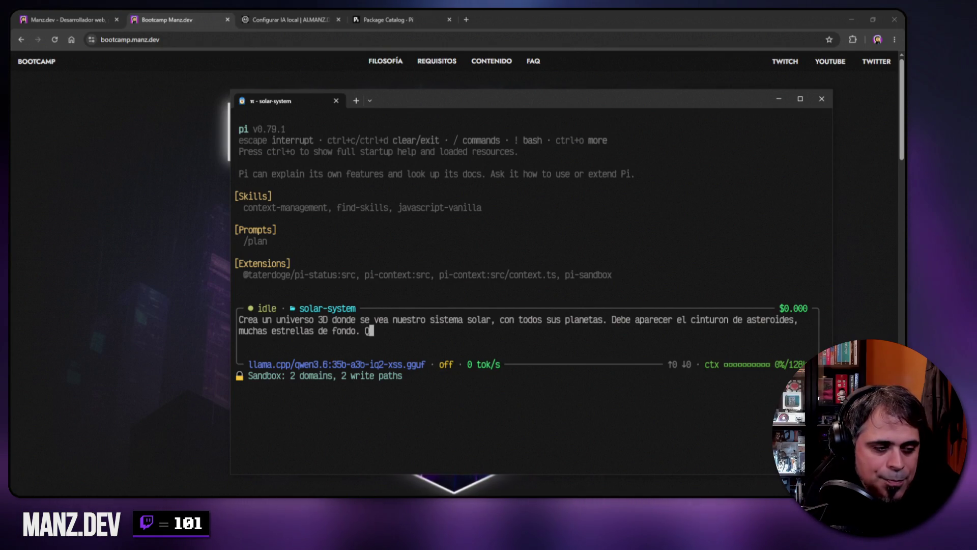
{"action": "type", "text": "ue esté hecho "}
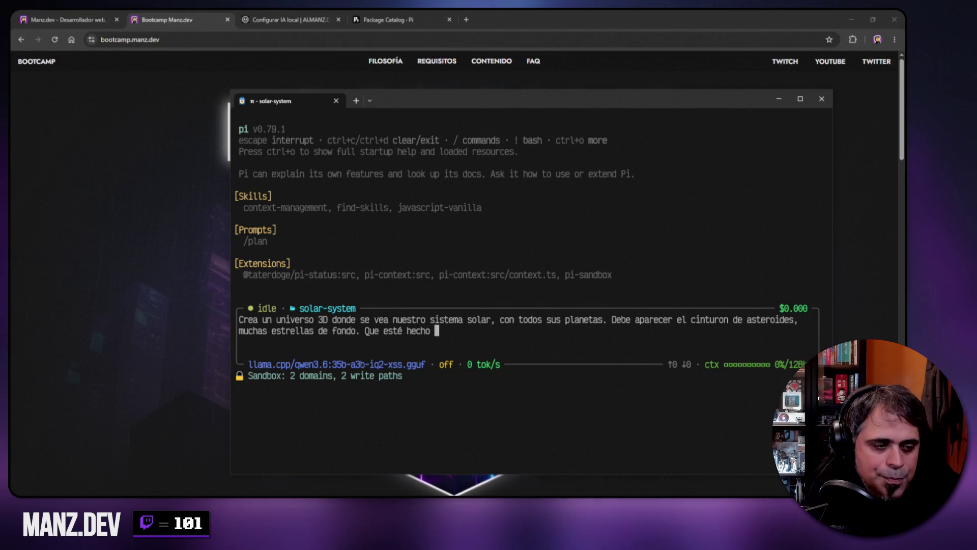
{"action": "type", "text": "en HTML, CSS"}
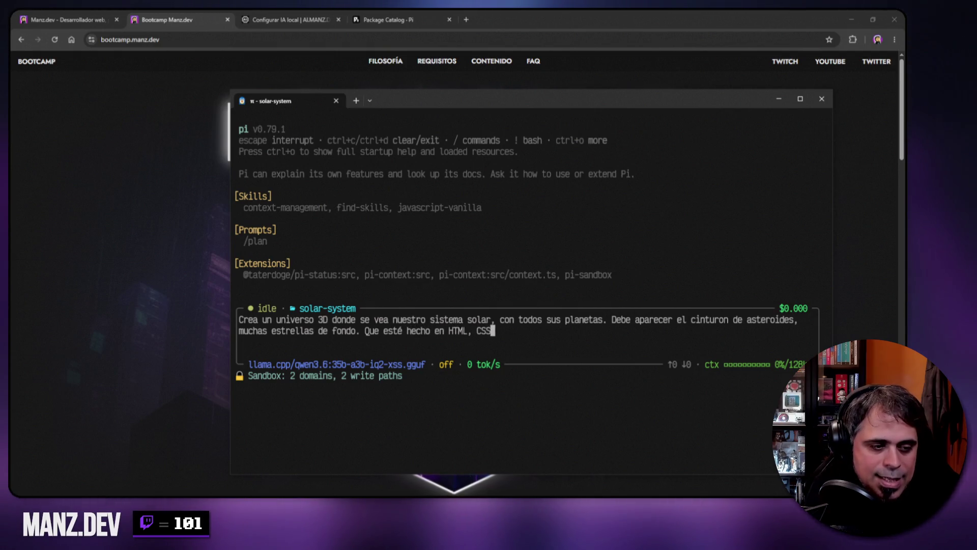
{"action": "type", "text": " y Javascript."}
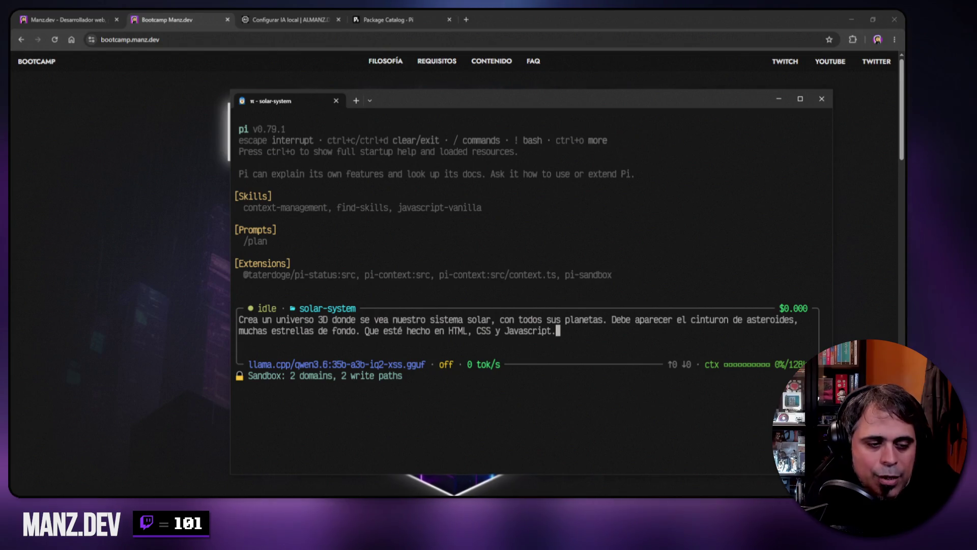